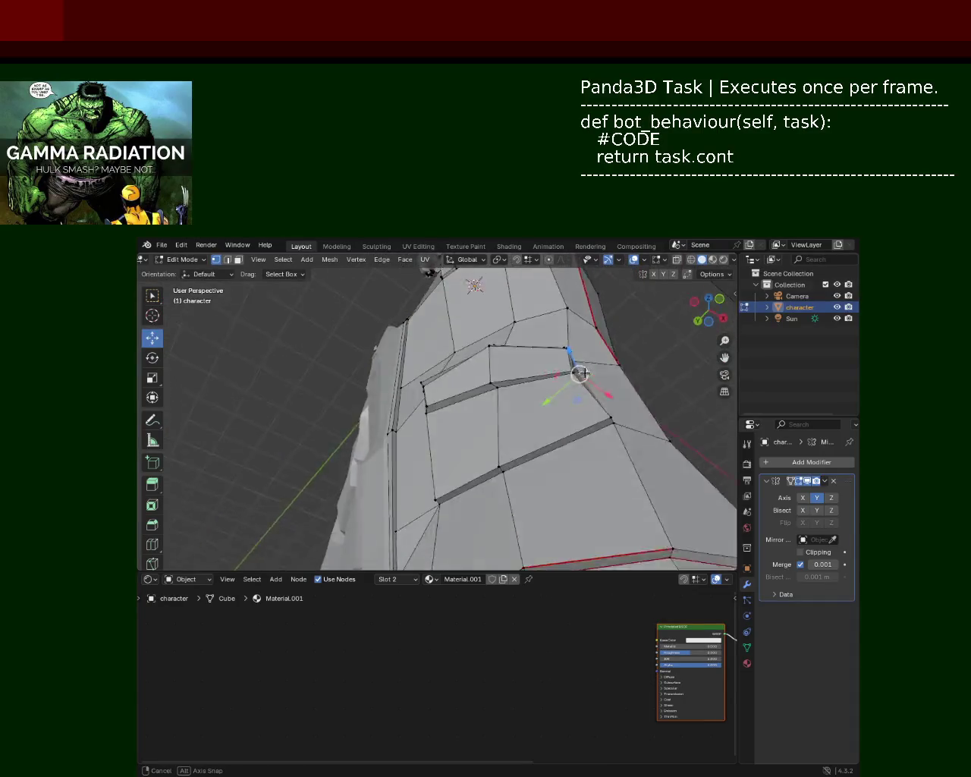
Raise one pocket flap vertex along Z and slide another slightly along X.
{"action": "left_click_drag", "start_coordinate": [560, 339], "coordinate": [557, 334]}
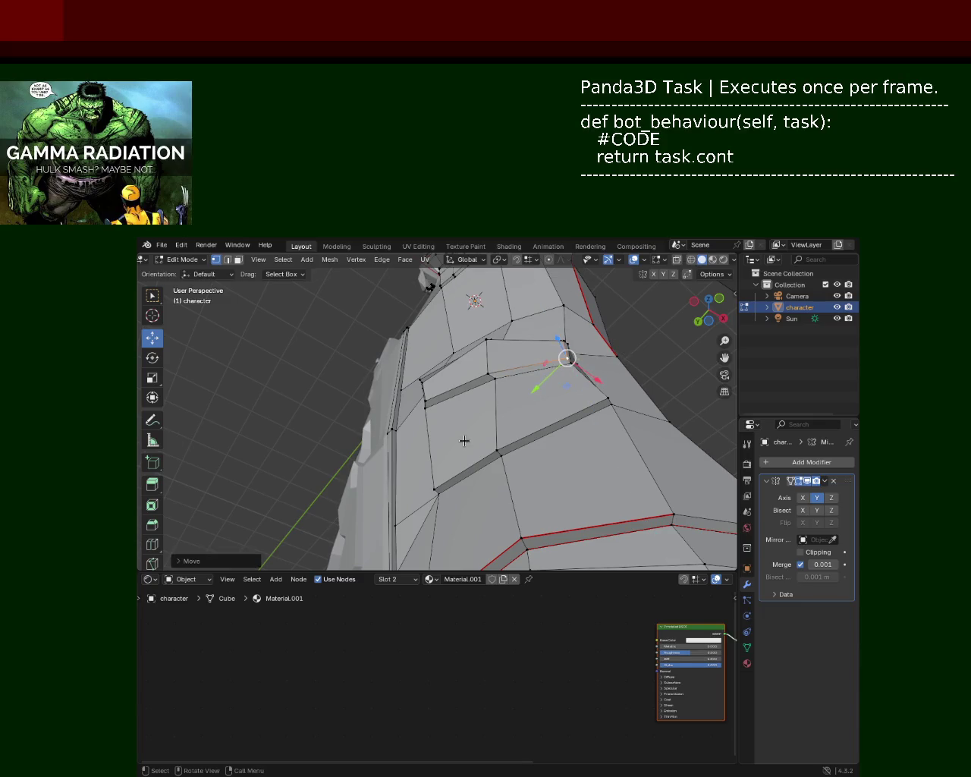
{"action": "mouse_move", "coordinate": [464, 443]}
{"action": "middle_mouse_down"}
{"action": "mouse_move", "coordinate": [524, 468]}
{"action": "mouse_move", "coordinate": [406, 458]}
{"action": "mouse_move", "coordinate": [483, 477]}
{"action": "mouse_move", "coordinate": [526, 546]}
{"action": "middle_mouse_up"}
{"action": "left_click", "coordinate": [492, 480]}
{"action": "mouse_move", "coordinate": [523, 506]}
{"action": "left_mouse_down"}
{"action": "mouse_move", "coordinate": [531, 524]}
{"action": "mouse_move", "coordinate": [562, 523]}
{"action": "mouse_move", "coordinate": [508, 509]}
{"action": "left_mouse_up"}
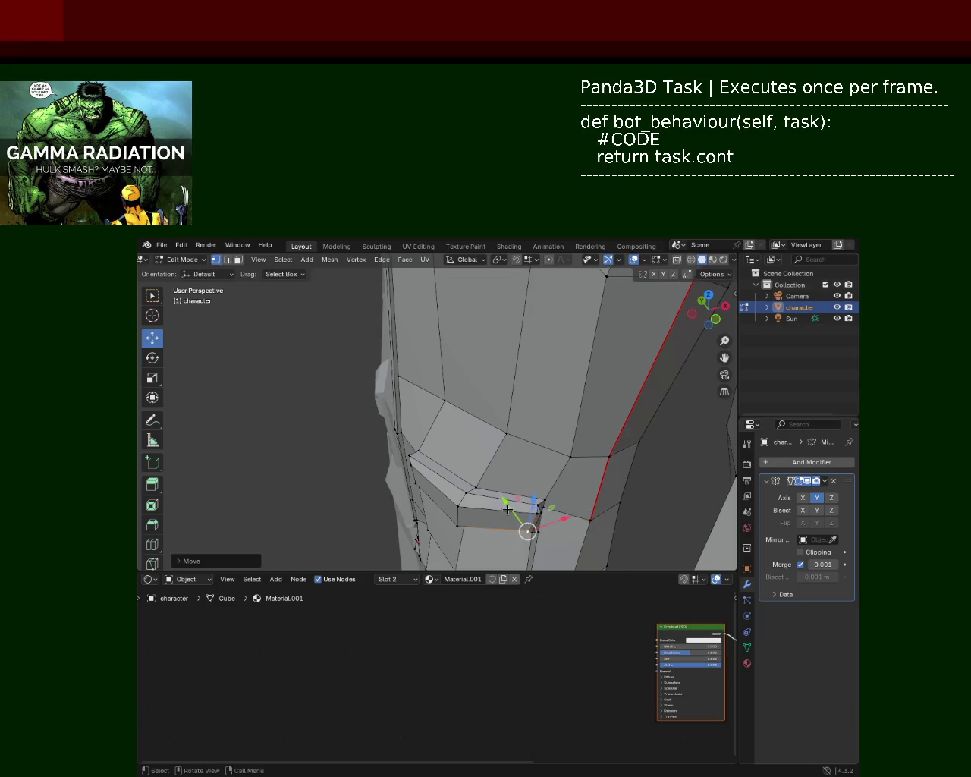
{"action": "mouse_move", "coordinate": [550, 423]}
{"action": "middle_mouse_down"}
{"action": "mouse_move", "coordinate": [539, 442]}
{"action": "mouse_move", "coordinate": [545, 368]}
{"action": "mouse_move", "coordinate": [528, 421]}
{"action": "middle_mouse_up"}
Push a third pocket flap vertex along Y, then save character_2.blend.
{"action": "left_click", "coordinate": [518, 418]}
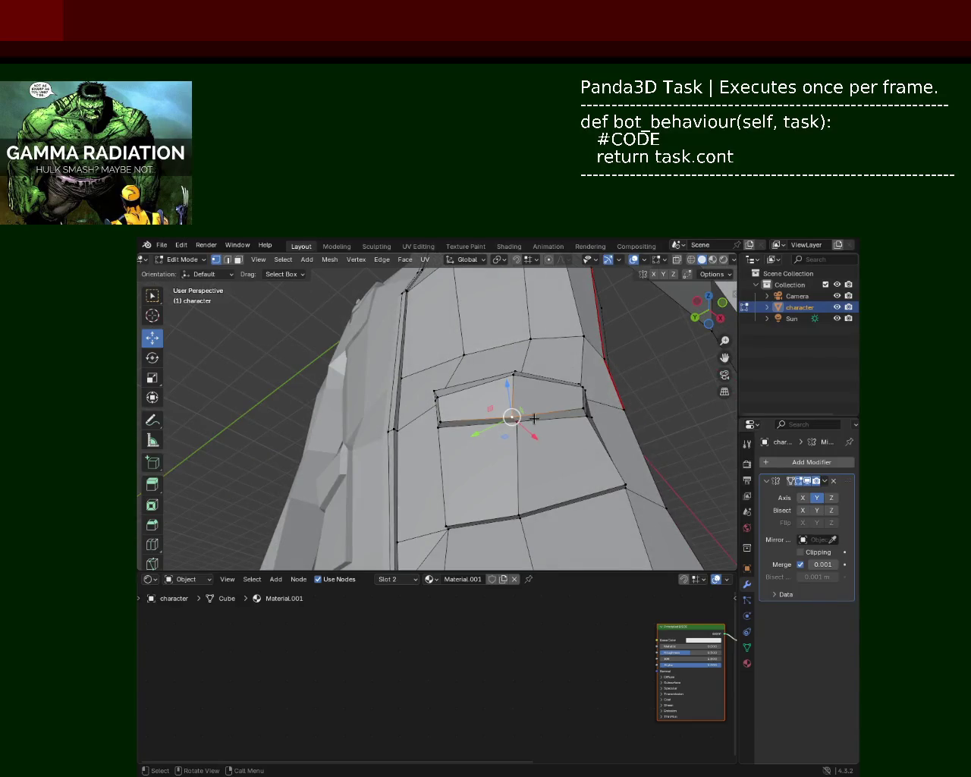
{"action": "left_click_drag", "start_coordinate": [481, 434], "coordinate": [489, 416]}
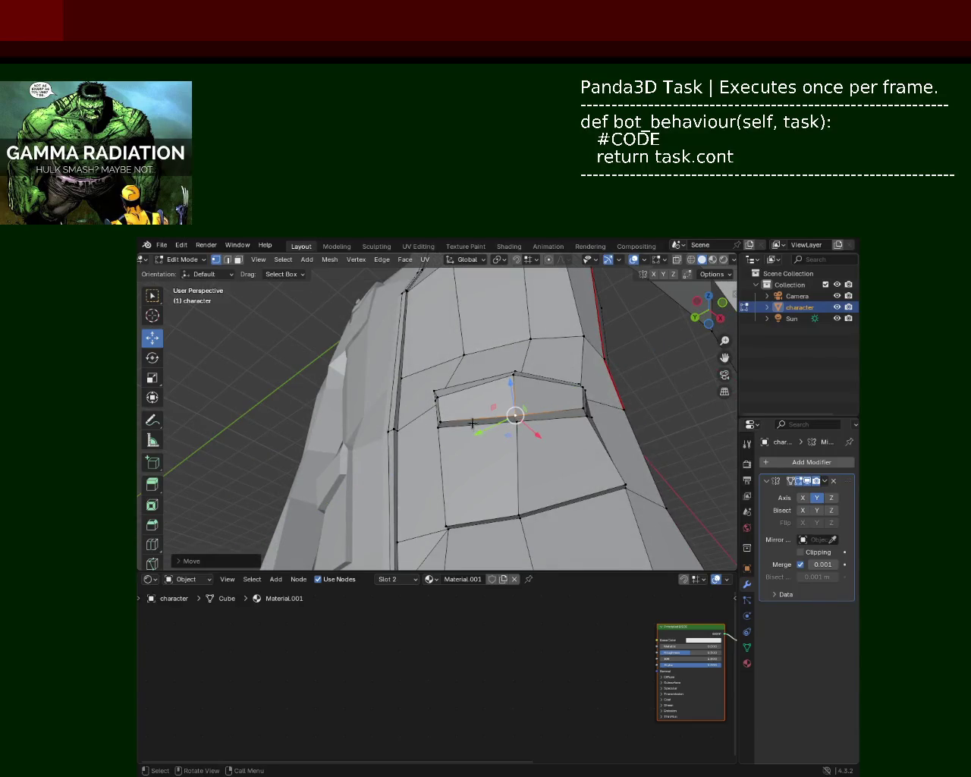
{"action": "middle_click_drag", "start_coordinate": [489, 415], "coordinate": [491, 452]}
{"action": "middle_click_drag", "start_coordinate": [549, 435], "coordinate": [563, 487]}
{"action": "mouse_move", "coordinate": [478, 459]}
{"action": "middle_mouse_down"}
{"action": "mouse_move", "coordinate": [531, 408]}
{"action": "mouse_move", "coordinate": [467, 433]}
{"action": "mouse_move", "coordinate": [481, 427]}
{"action": "middle_mouse_up"}
{"action": "key", "text": "ctrl+s"}
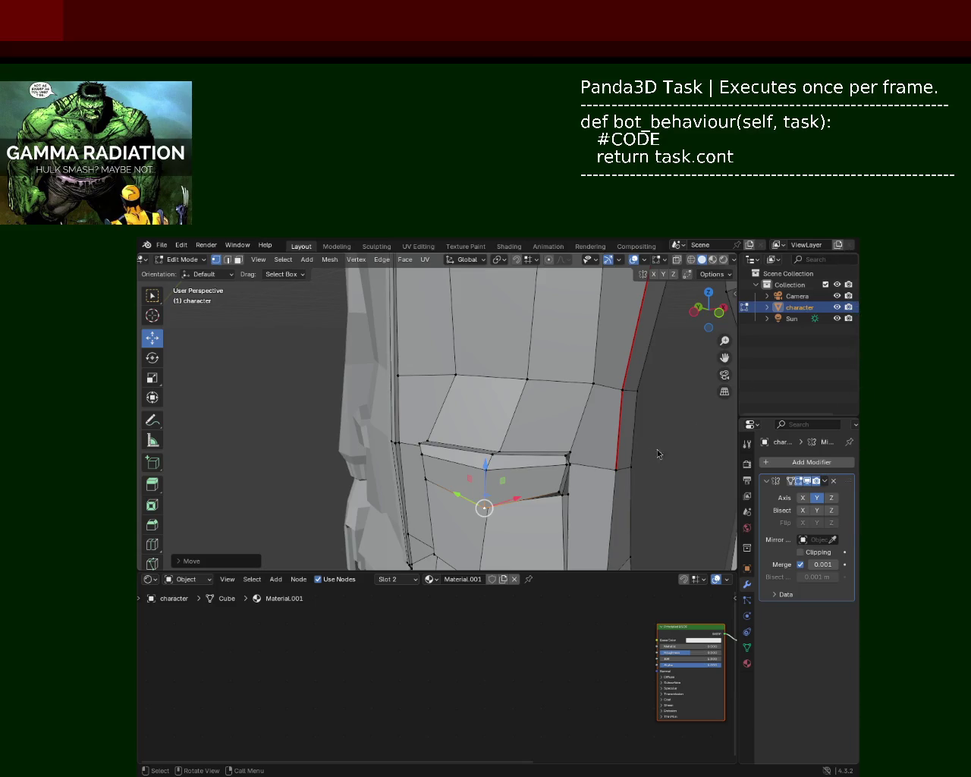
Move the torso-side vertex -0.2122 m along X.
{"action": "middle_click_drag", "start_coordinate": [546, 384], "coordinate": [496, 352]}
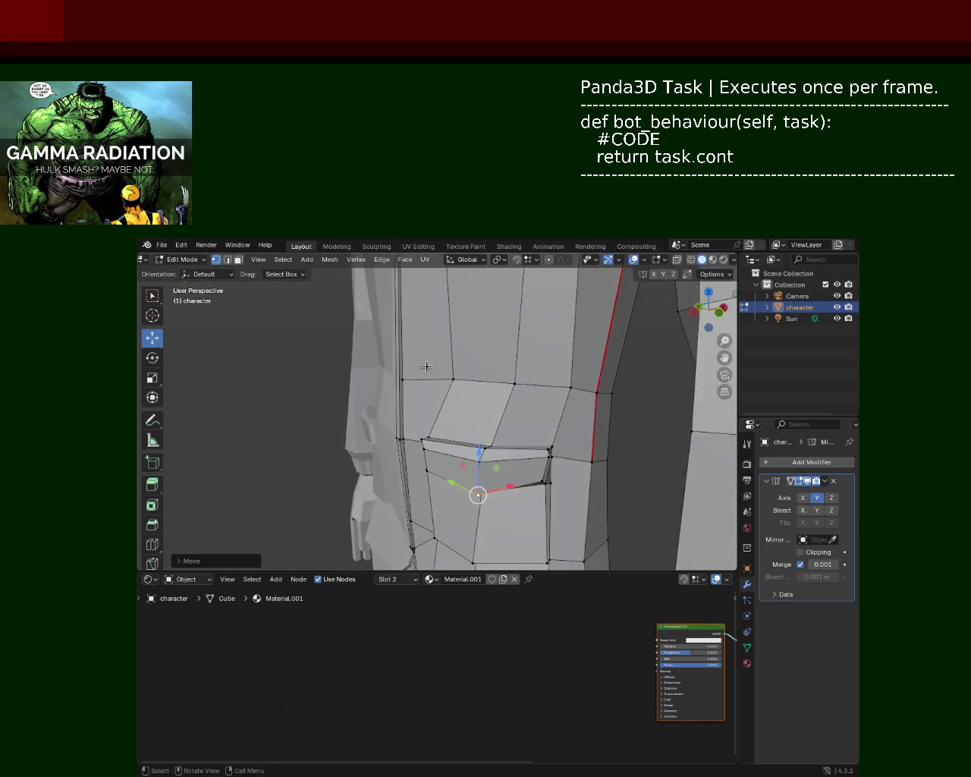
{"action": "left_click", "coordinate": [477, 373]}
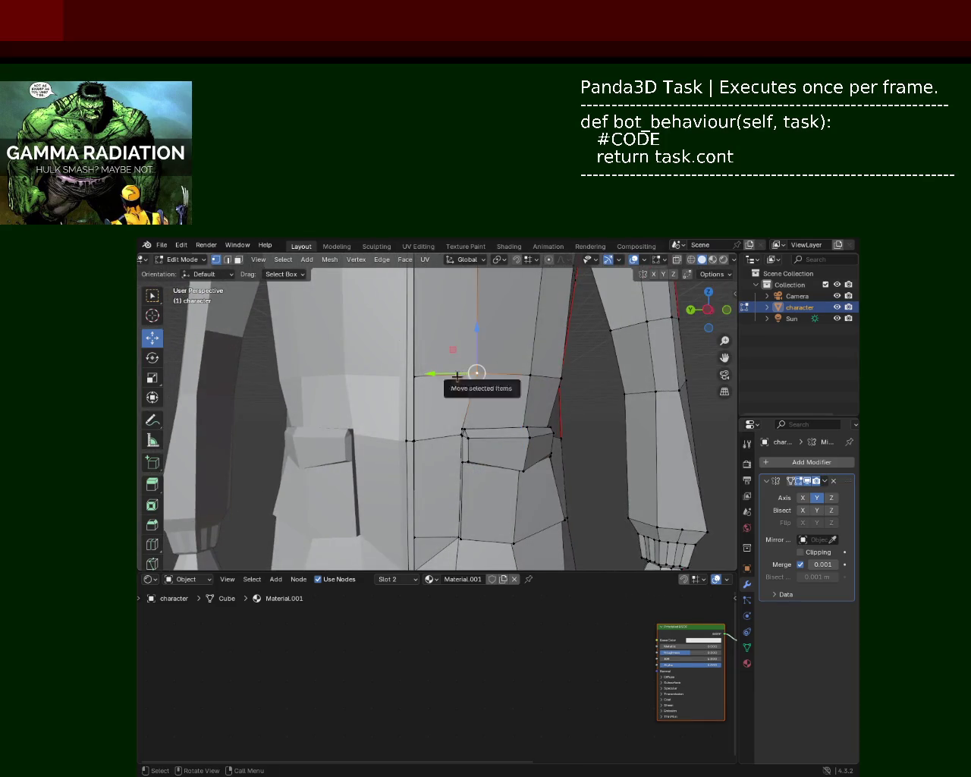
{"action": "scroll", "coordinate": [463, 410], "scroll_direction": "down", "scroll_amount": 4}
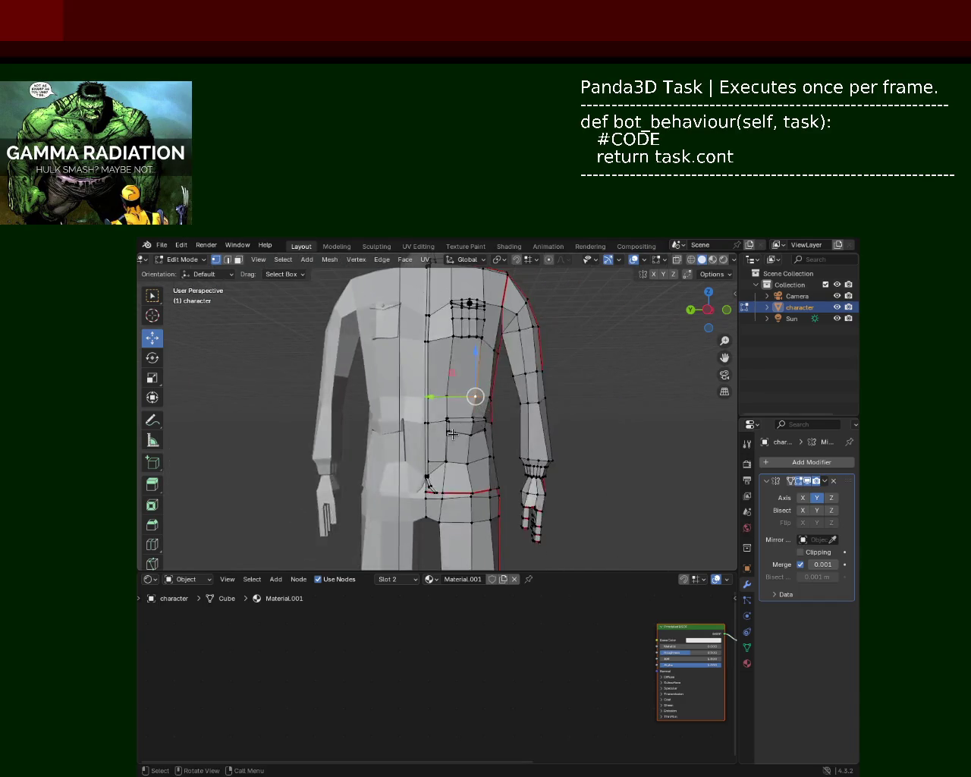
{"action": "middle_click_drag", "start_coordinate": [452, 433], "coordinate": [474, 390]}
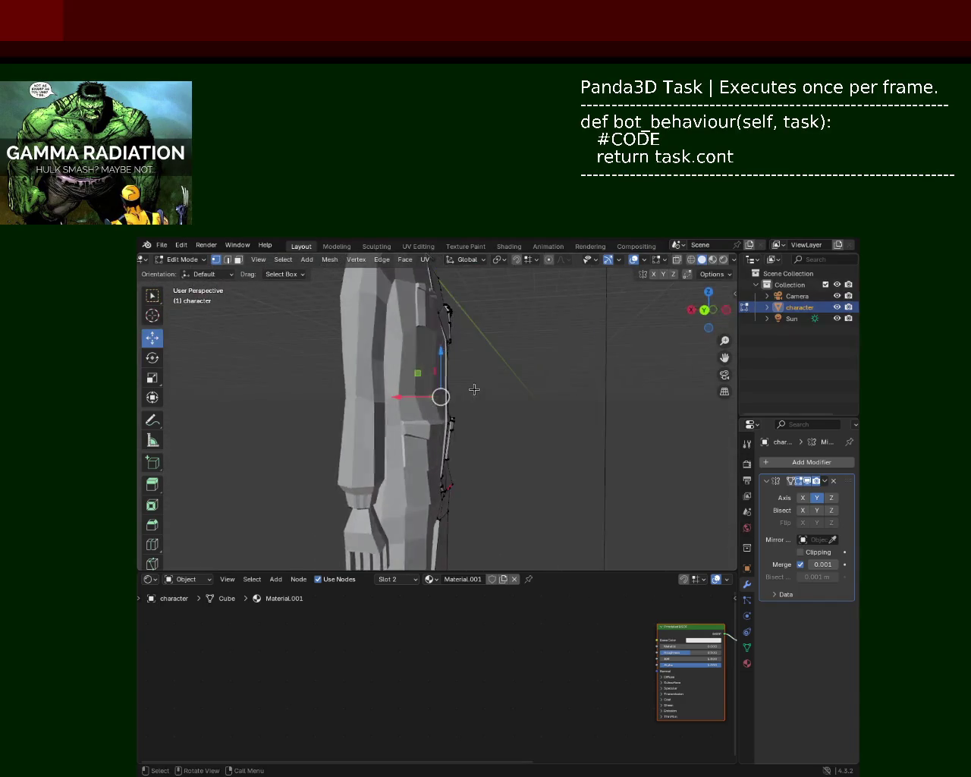
{"action": "mouse_move", "coordinate": [475, 389]}
{"action": "middle_mouse_down"}
{"action": "mouse_move", "coordinate": [455, 379]}
{"action": "mouse_move", "coordinate": [457, 354]}
{"action": "mouse_move", "coordinate": [431, 379]}
{"action": "middle_mouse_up"}
{"action": "scroll", "coordinate": [458, 353], "scroll_direction": "down", "scroll_amount": 3}
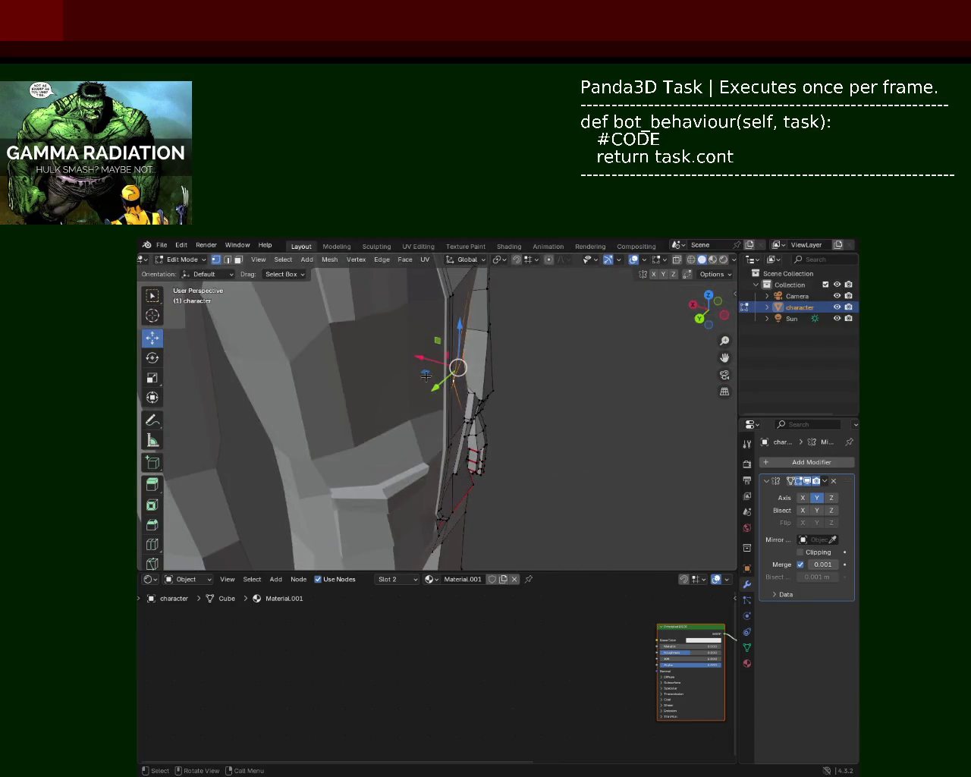
{"action": "left_click_drag", "start_coordinate": [419, 358], "coordinate": [437, 369]}
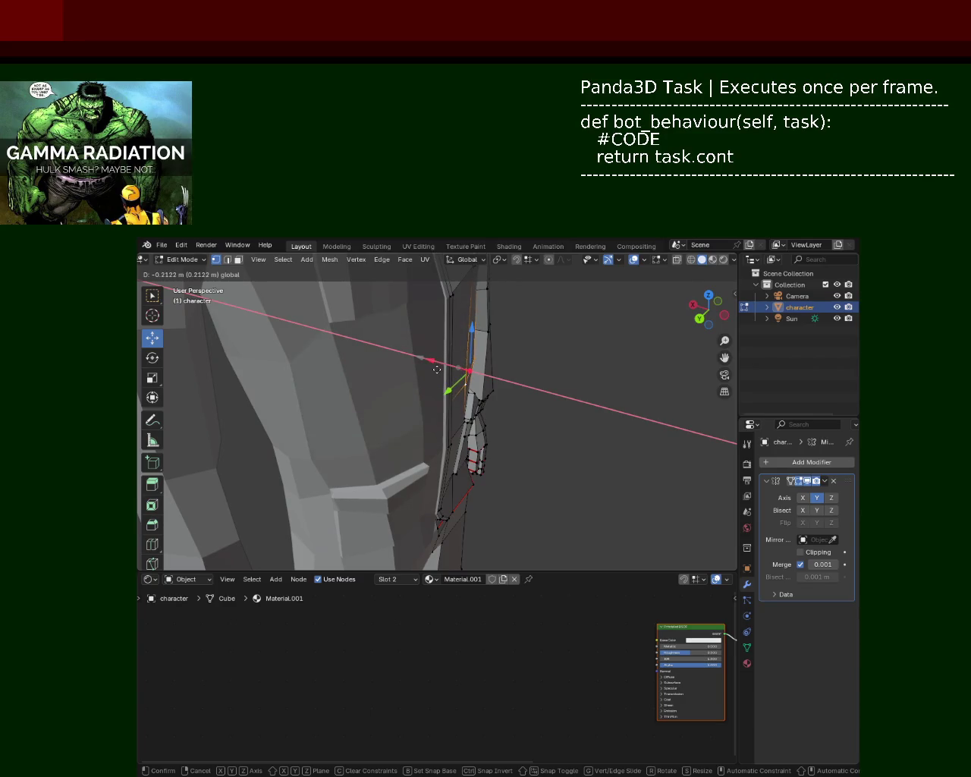
{"action": "left_click_drag", "start_coordinate": [437, 370], "coordinate": [437, 369]}
{"action": "mouse_move", "coordinate": [552, 397]}
{"action": "middle_mouse_down"}
{"action": "mouse_move", "coordinate": [459, 344]}
{"action": "mouse_move", "coordinate": [492, 361]}
{"action": "middle_mouse_up"}
{"action": "scroll", "coordinate": [487, 357], "scroll_direction": "down", "scroll_amount": 4}
Lower the chest grid's bottom edge slightly along Z and save character_2.blend.
{"action": "scroll", "coordinate": [492, 361], "scroll_direction": "up", "scroll_amount": 3}
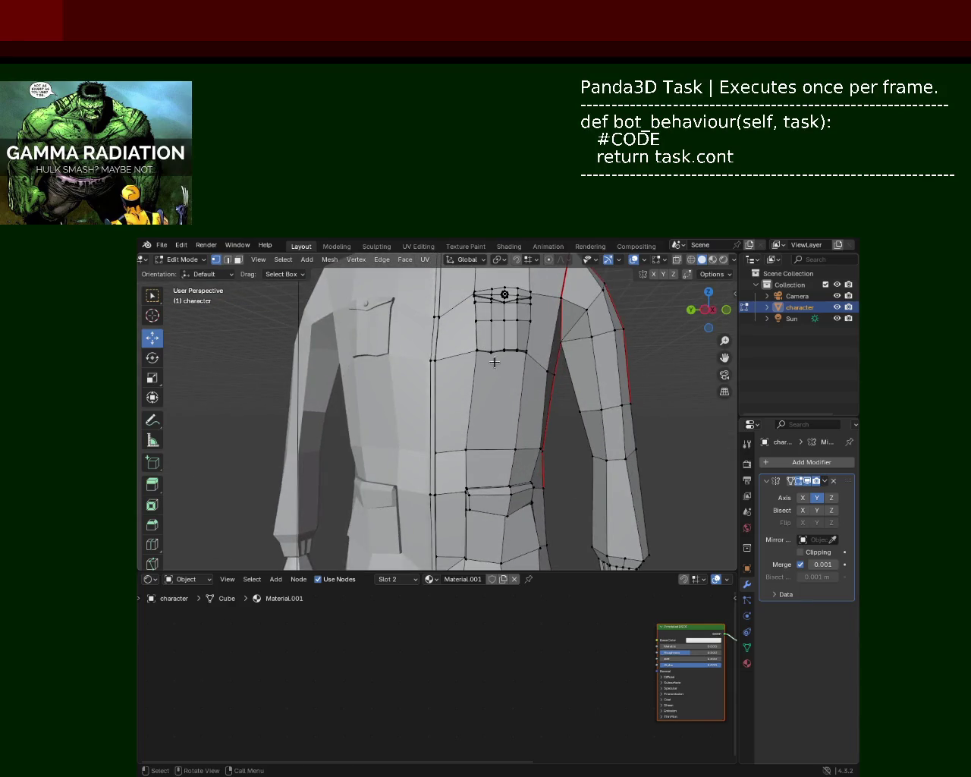
{"action": "scroll", "coordinate": [499, 372], "scroll_direction": "up", "scroll_amount": 2}
{"action": "middle_click_drag", "start_coordinate": [499, 372], "coordinate": [552, 383]}
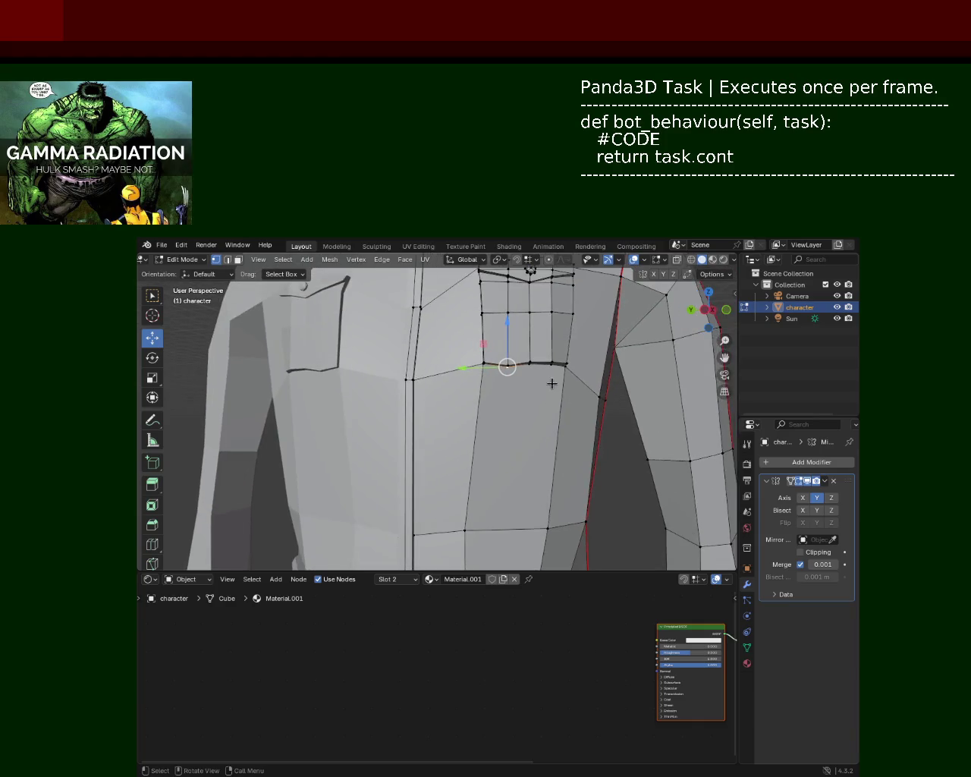
{"action": "left_click_drag", "start_coordinate": [515, 351], "coordinate": [523, 357]}
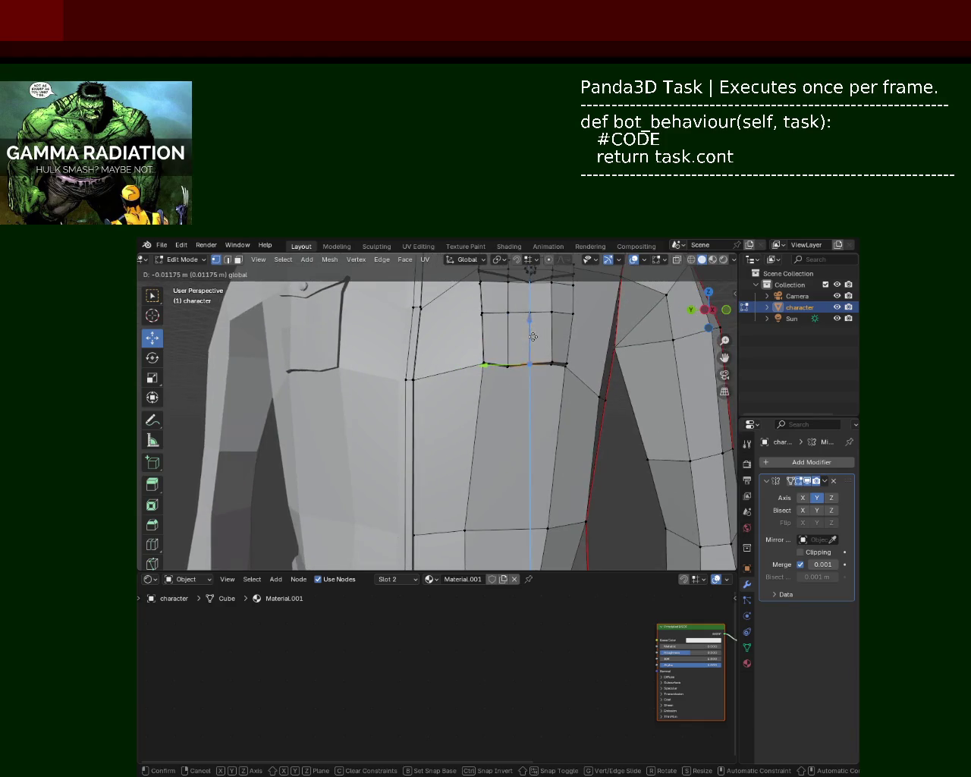
{"action": "scroll", "coordinate": [537, 403], "scroll_direction": "down", "scroll_amount": 3}
{"action": "middle_click_drag", "start_coordinate": [536, 403], "coordinate": [537, 395]}
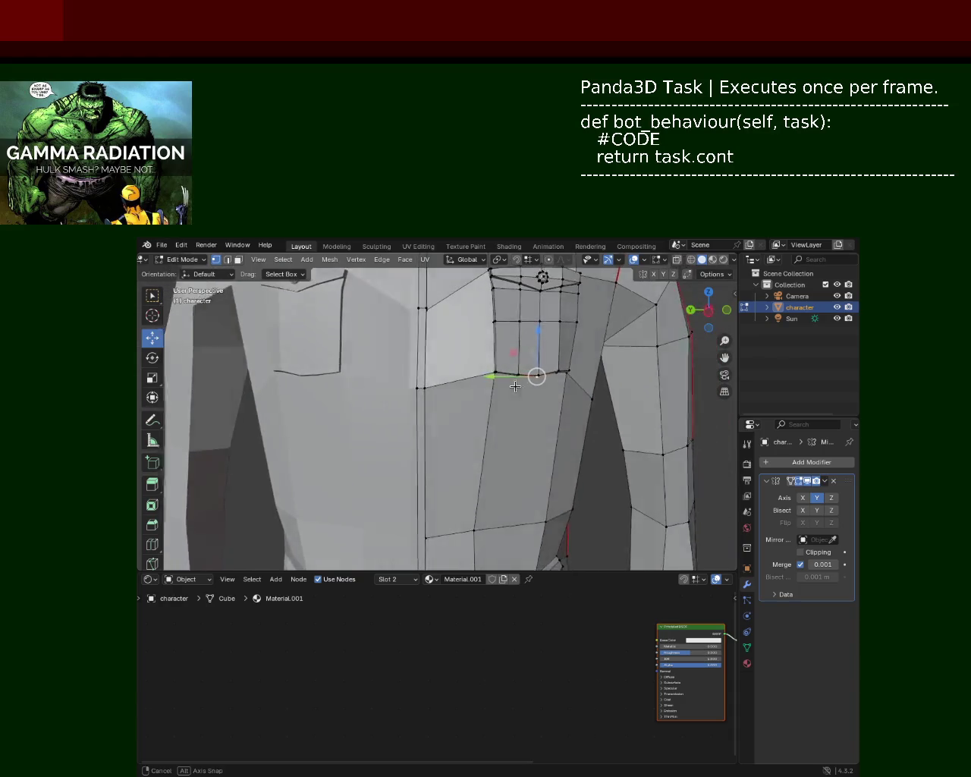
{"action": "scroll", "coordinate": [544, 455], "scroll_direction": "down", "scroll_amount": 2}
{"action": "mouse_move", "coordinate": [544, 456]}
{"action": "middle_mouse_down"}
{"action": "mouse_move", "coordinate": [466, 430]}
{"action": "mouse_move", "coordinate": [363, 431]}
{"action": "mouse_move", "coordinate": [438, 438]}
{"action": "mouse_move", "coordinate": [466, 424]}
{"action": "mouse_move", "coordinate": [480, 444]}
{"action": "mouse_move", "coordinate": [458, 427]}
{"action": "middle_mouse_up"}
{"action": "scroll", "coordinate": [485, 452], "scroll_direction": "down", "scroll_amount": 2}
{"action": "scroll", "coordinate": [488, 455], "scroll_direction": "down", "scroll_amount": 1}
{"action": "scroll", "coordinate": [488, 455], "scroll_direction": "down", "scroll_amount": 2}
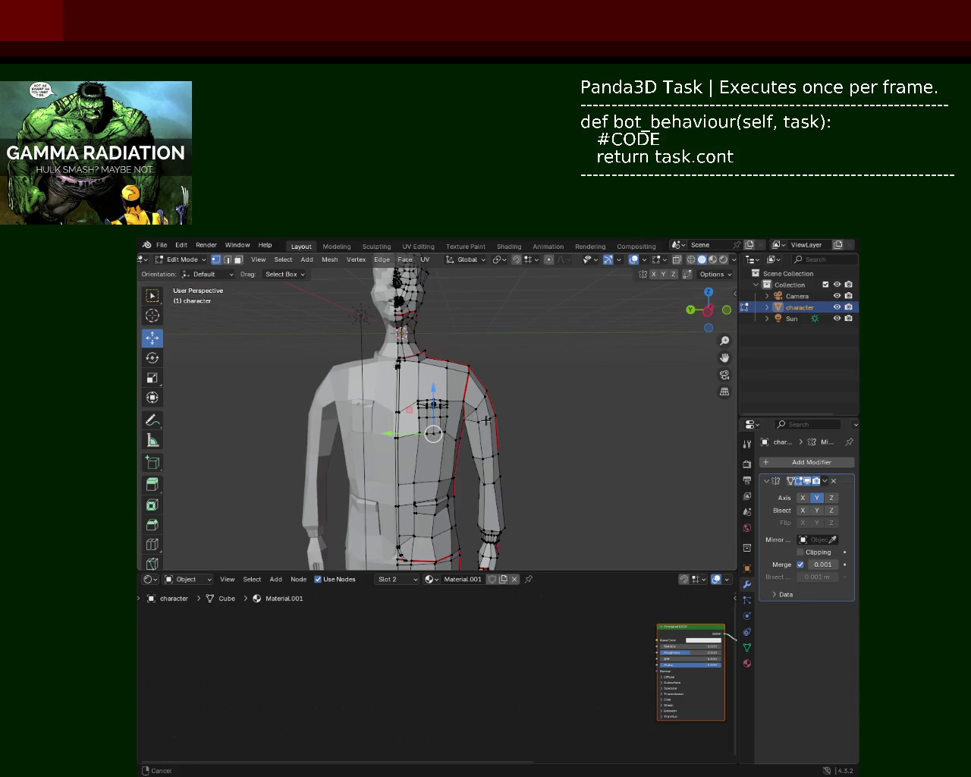
{"action": "scroll", "coordinate": [476, 438], "scroll_direction": "down", "scroll_amount": 2}
{"action": "key", "text": "ctrl+s"}
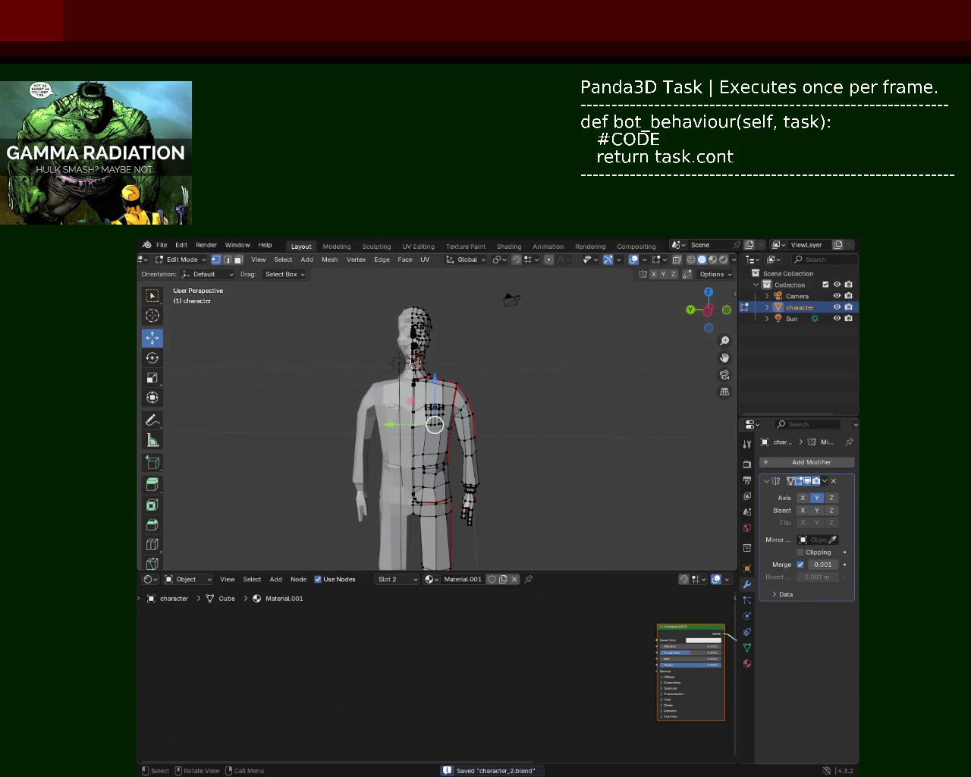
Move a chest-grid vertex up onto the grid's top edge.
{"action": "mouse_move", "coordinate": [598, 349]}
{"action": "middle_mouse_down", "text": "ctrl"}
{"action": "mouse_move", "coordinate": [514, 322]}
{"action": "mouse_move", "coordinate": [503, 359]}
{"action": "middle_mouse_up", "text": "ctrl"}
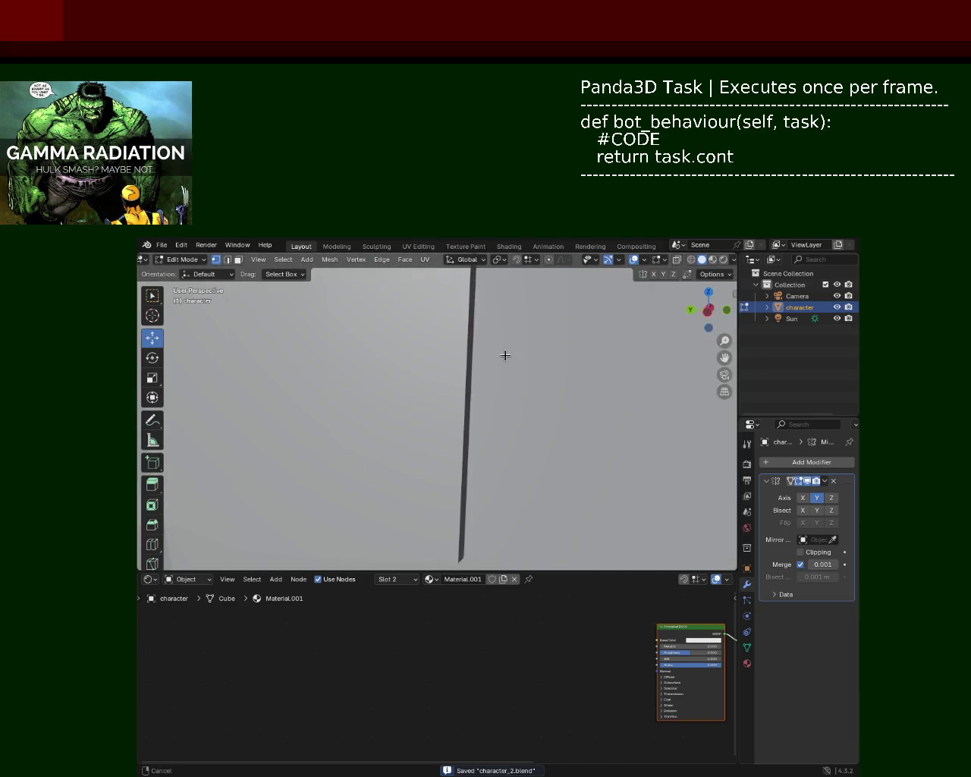
{"action": "middle_click_drag", "start_coordinate": [503, 359], "coordinate": [425, 407], "text": "ctrl"}
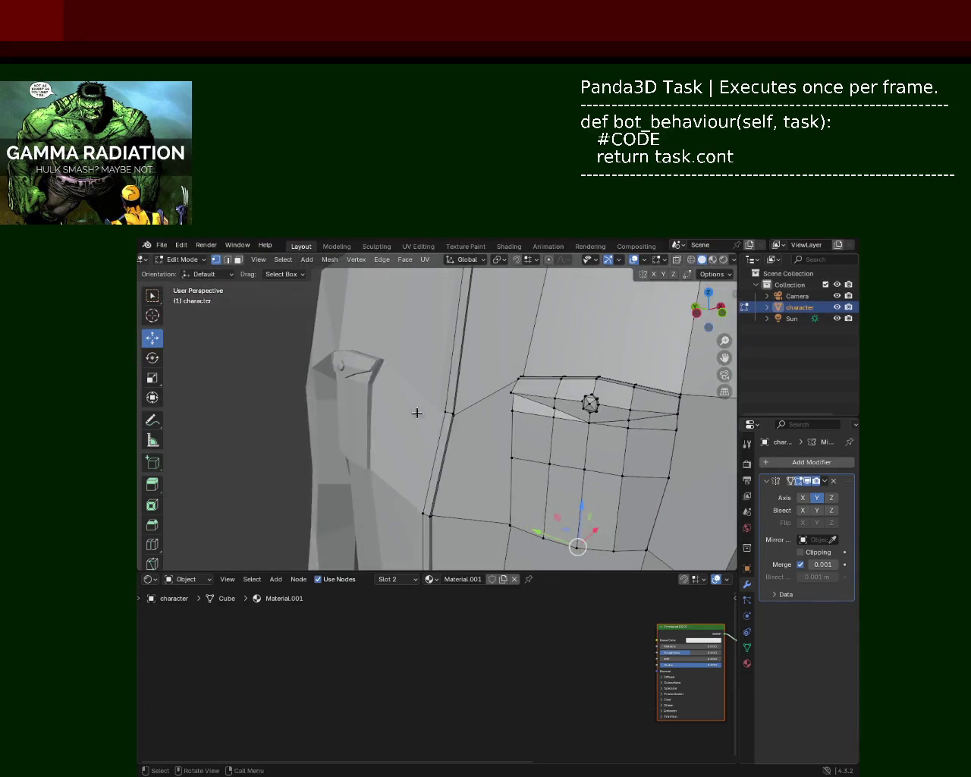
{"action": "left_click_drag", "start_coordinate": [469, 437], "coordinate": [433, 398]}
{"action": "key", "text": "g"}
{"action": "left_click", "coordinate": [436, 360]}
{"action": "left_click", "coordinate": [462, 401]}
{"action": "scroll", "coordinate": [462, 401], "scroll_direction": "down", "scroll_amount": 5}
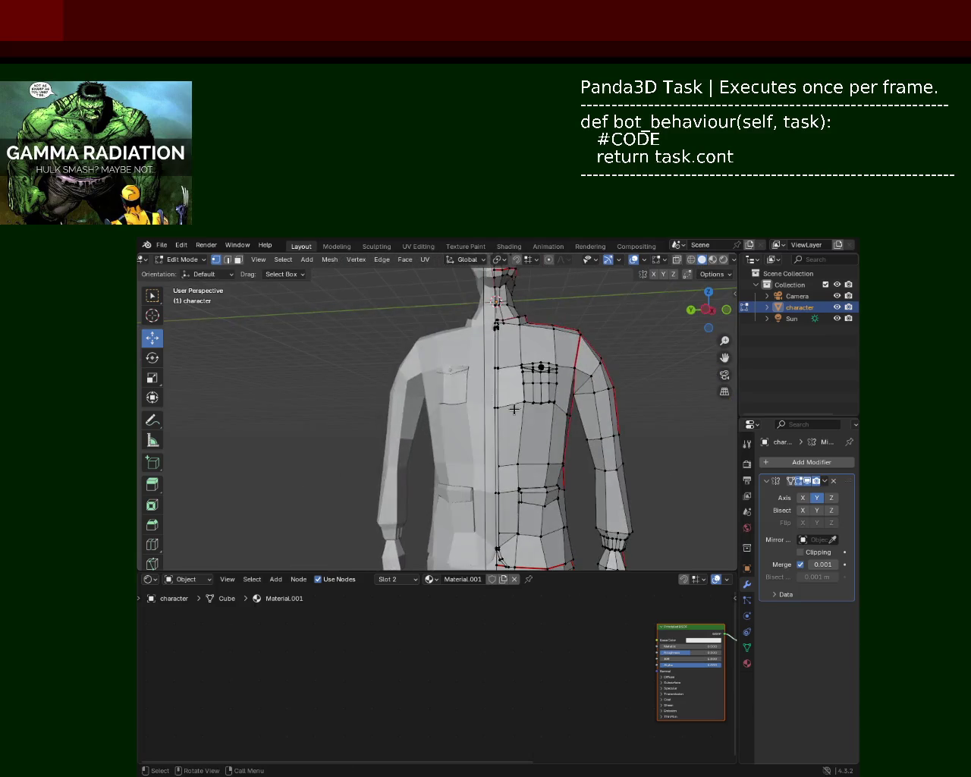
Lift a centre-front seam vertex about 0.16 m and save character_2.blend.
{"action": "mouse_move", "coordinate": [541, 422]}
{"action": "middle_mouse_down", "text": "ctrl"}
{"action": "mouse_move", "coordinate": [520, 434]}
{"action": "mouse_move", "coordinate": [500, 409]}
{"action": "middle_mouse_up", "text": "ctrl"}
{"action": "scroll", "coordinate": [471, 394], "scroll_direction": "up", "scroll_amount": 5}
{"action": "mouse_move", "coordinate": [443, 373]}
{"action": "middle_mouse_down"}
{"action": "mouse_move", "coordinate": [494, 424]}
{"action": "mouse_move", "coordinate": [382, 373]}
{"action": "middle_mouse_up"}
{"action": "left_click", "coordinate": [437, 406]}
{"action": "left_click_drag", "start_coordinate": [437, 406], "coordinate": [436, 369]}
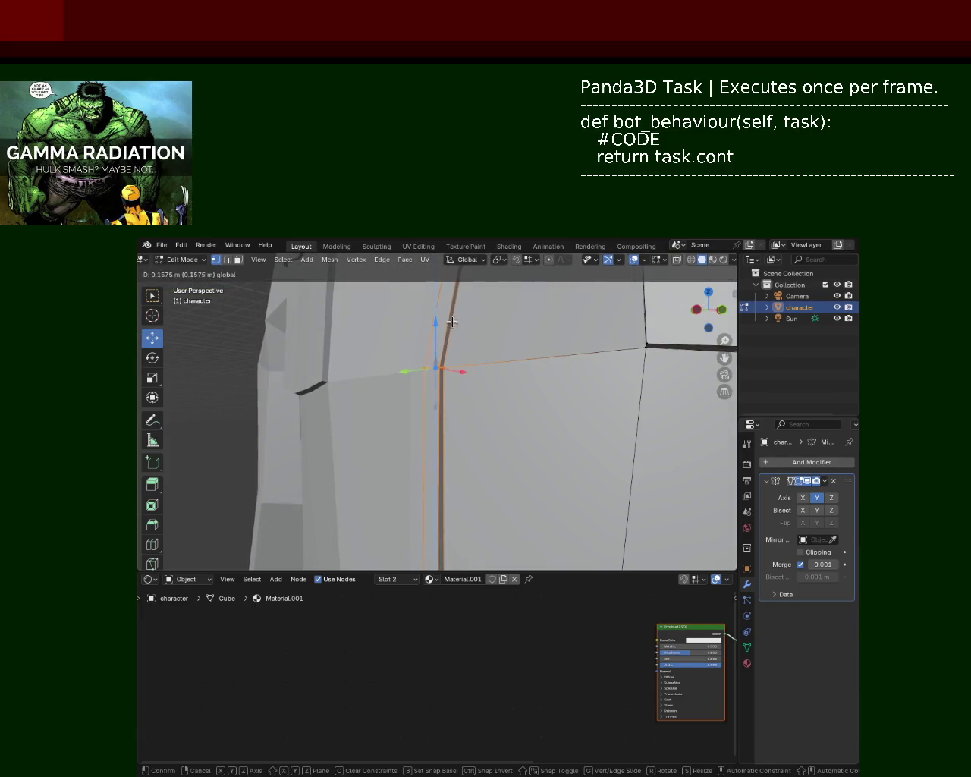
{"action": "mouse_move", "coordinate": [522, 400]}
{"action": "middle_mouse_down", "text": "ctrl"}
{"action": "mouse_move", "coordinate": [473, 347]}
{"action": "mouse_move", "coordinate": [568, 348]}
{"action": "middle_mouse_up", "text": "ctrl"}
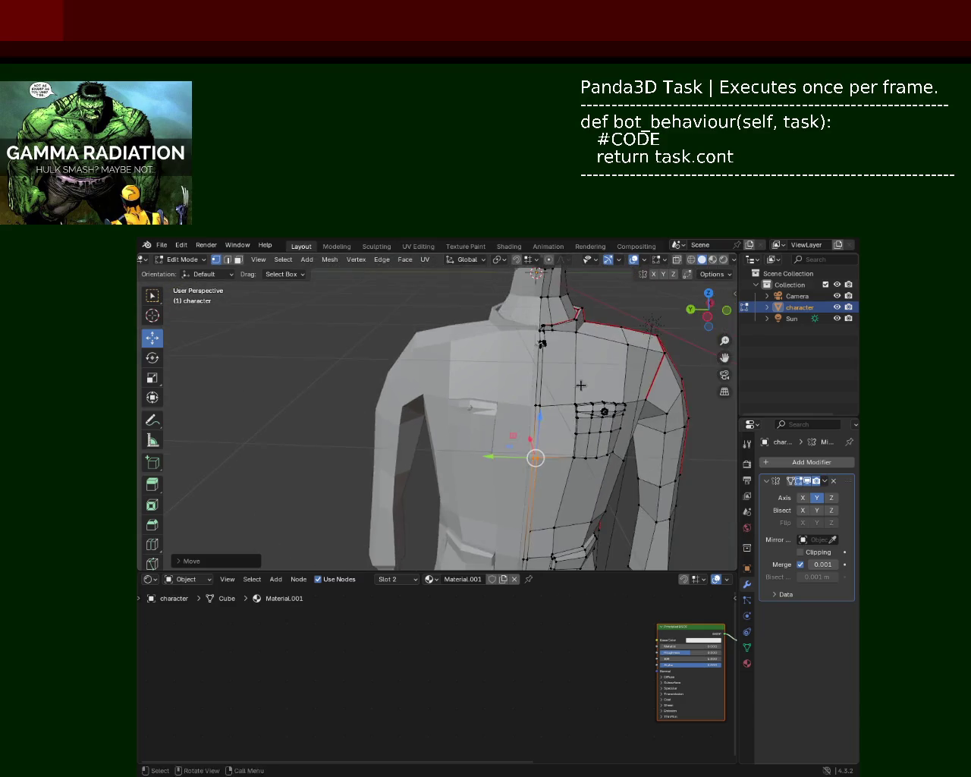
{"action": "mouse_move", "coordinate": [521, 386]}
{"action": "middle_mouse_down"}
{"action": "mouse_move", "coordinate": [485, 383]}
{"action": "mouse_move", "coordinate": [327, 425]}
{"action": "mouse_move", "coordinate": [451, 404]}
{"action": "mouse_move", "coordinate": [262, 371]}
{"action": "mouse_move", "coordinate": [377, 407]}
{"action": "mouse_move", "coordinate": [498, 381]}
{"action": "middle_mouse_up"}
{"action": "key", "text": "ctrl+s"}
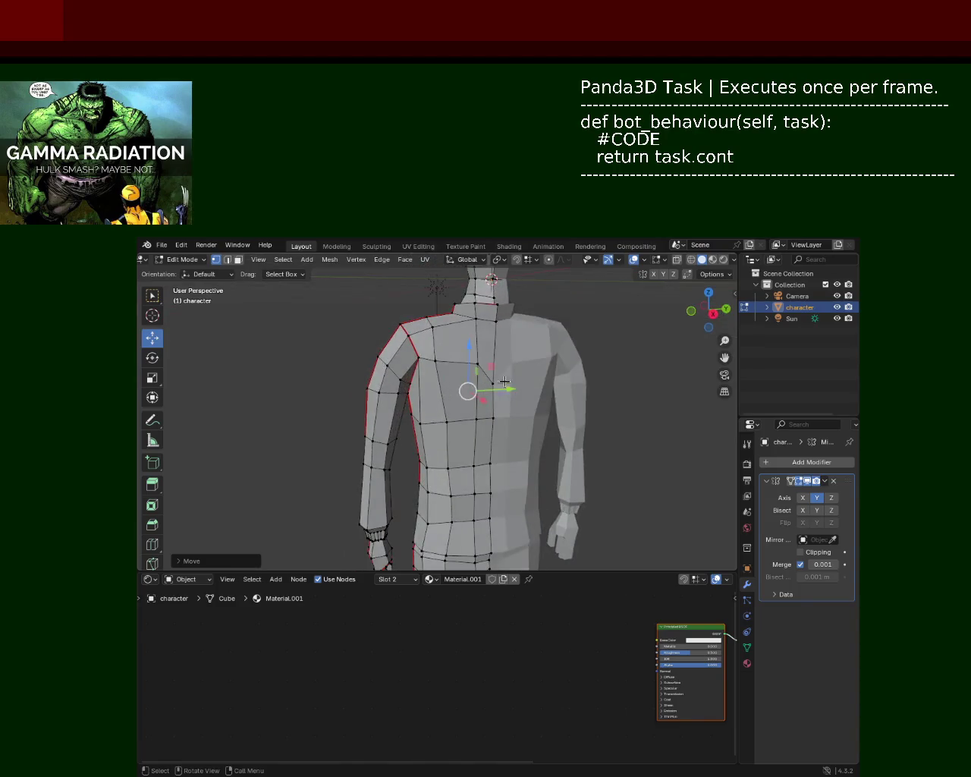
Raise the selected vertices outward and slide a block of back faces along X.
{"action": "left_click_drag", "start_coordinate": [494, 385], "coordinate": [485, 319]}
{"action": "middle_click_drag", "start_coordinate": [484, 319], "coordinate": [529, 410]}
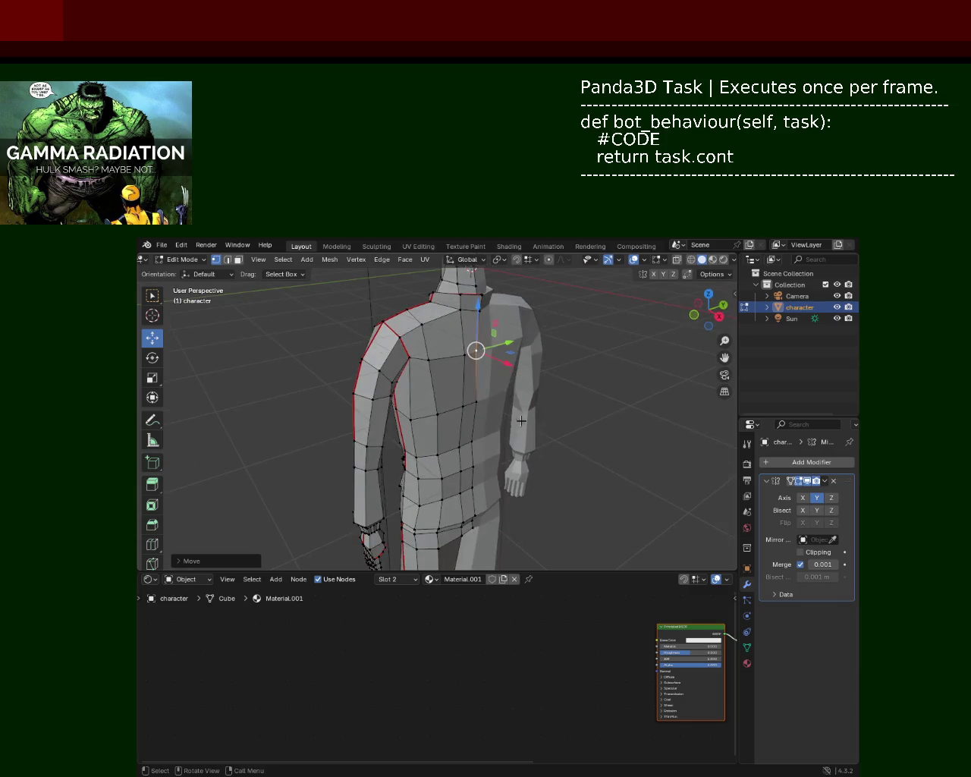
{"action": "left_click_drag", "start_coordinate": [486, 419], "coordinate": [424, 350]}
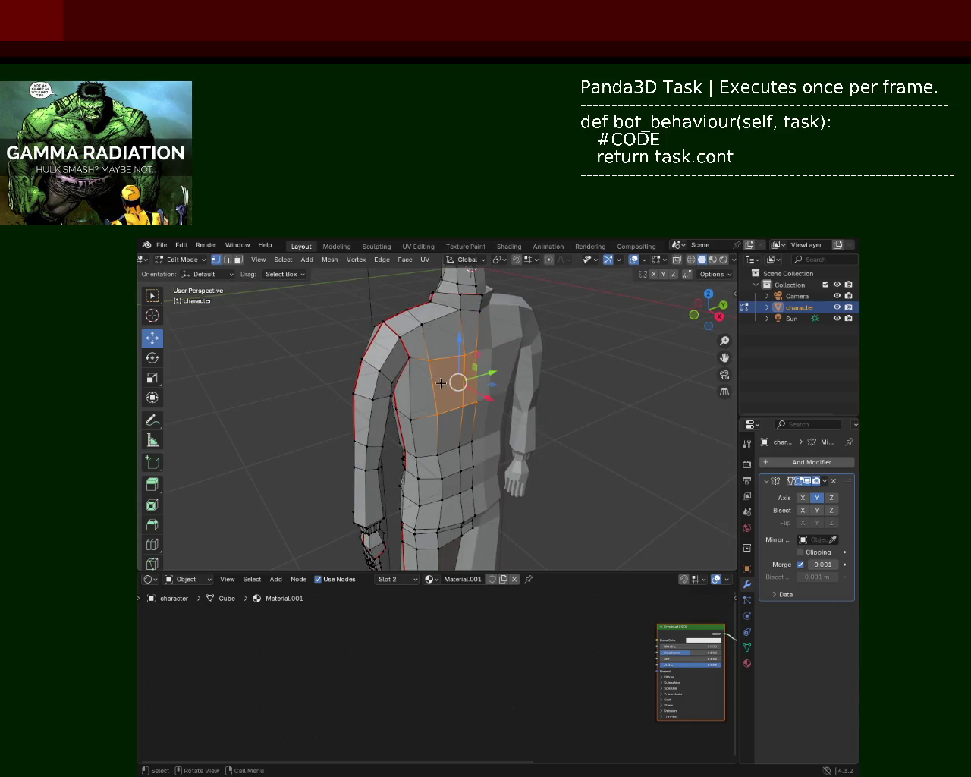
{"action": "middle_click_drag", "start_coordinate": [442, 381], "coordinate": [478, 408]}
{"action": "left_click_drag", "start_coordinate": [488, 388], "coordinate": [496, 391]}
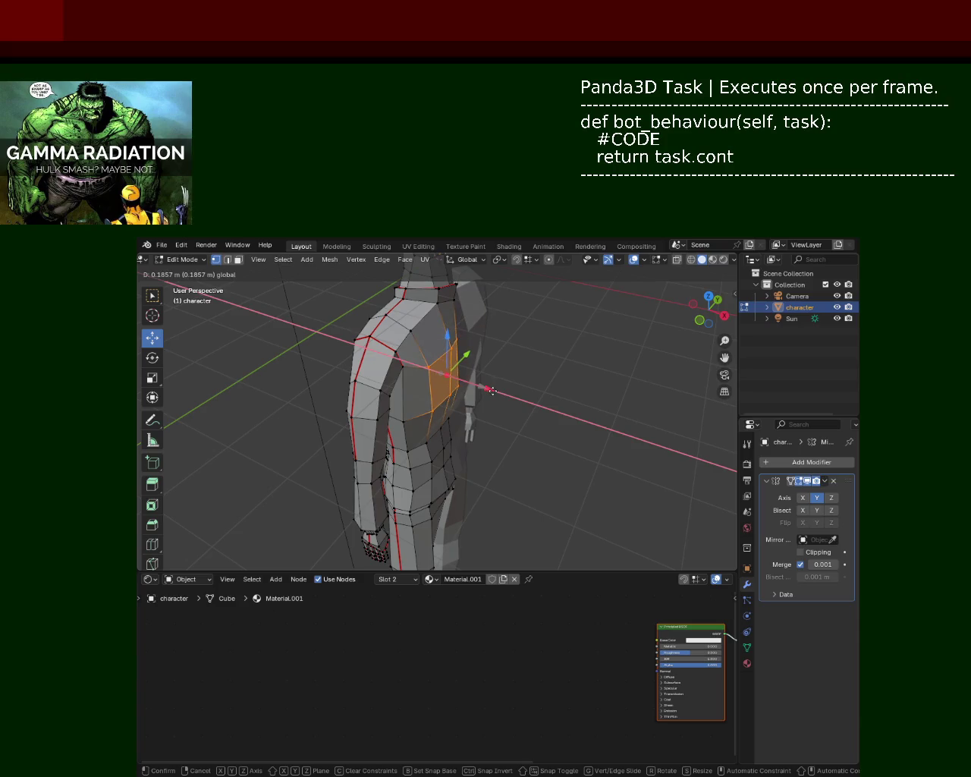
{"action": "mouse_move", "coordinate": [496, 391]}
{"action": "middle_mouse_down"}
{"action": "mouse_move", "coordinate": [465, 360]}
{"action": "mouse_move", "coordinate": [487, 387]}
{"action": "middle_mouse_up"}
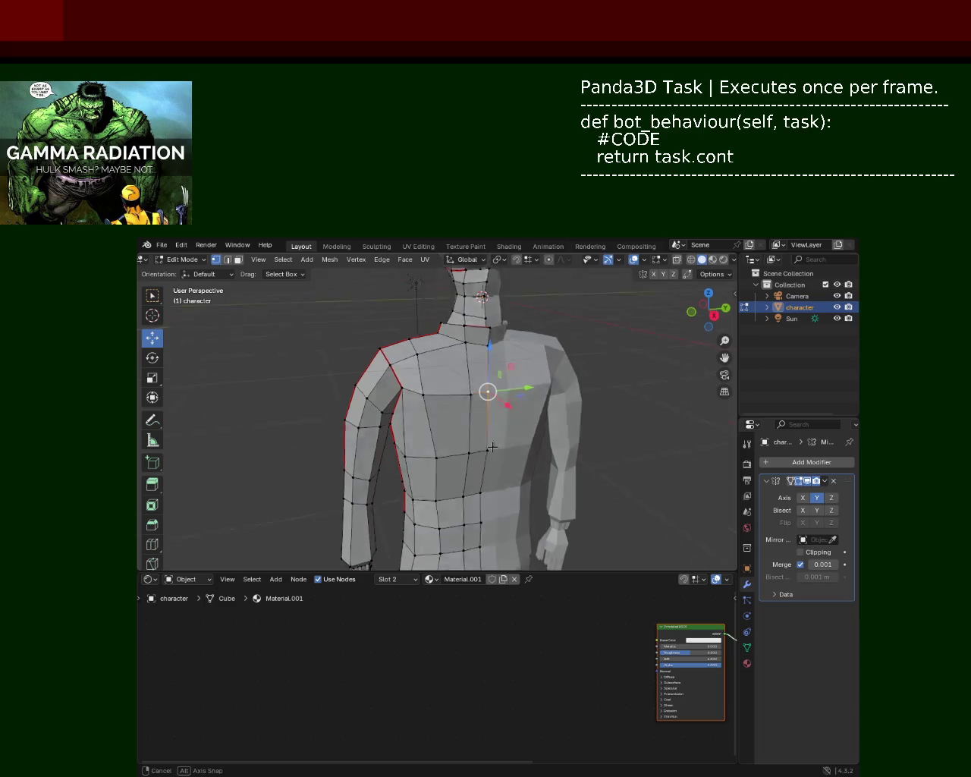
{"action": "middle_click_drag", "start_coordinate": [486, 390], "coordinate": [490, 397]}
{"action": "key", "text": "g"}
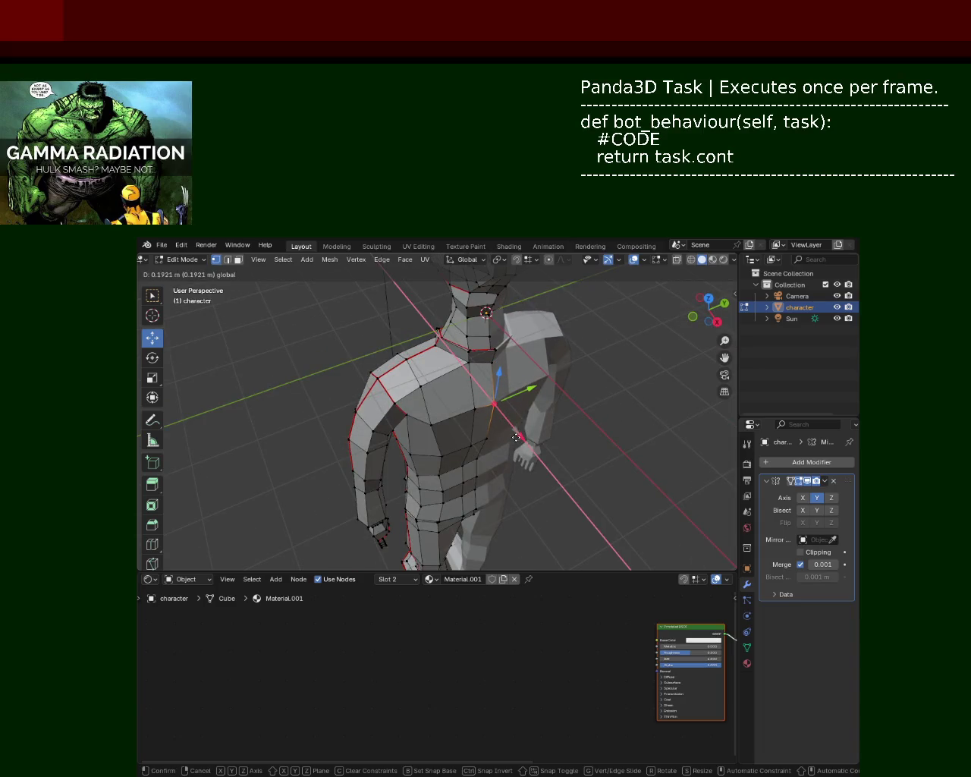
{"action": "left_click", "coordinate": [515, 436]}
Shift a torso-side vertex along Y and reposition a lower torso vertex.
{"action": "middle_click_drag", "start_coordinate": [516, 436], "coordinate": [420, 422]}
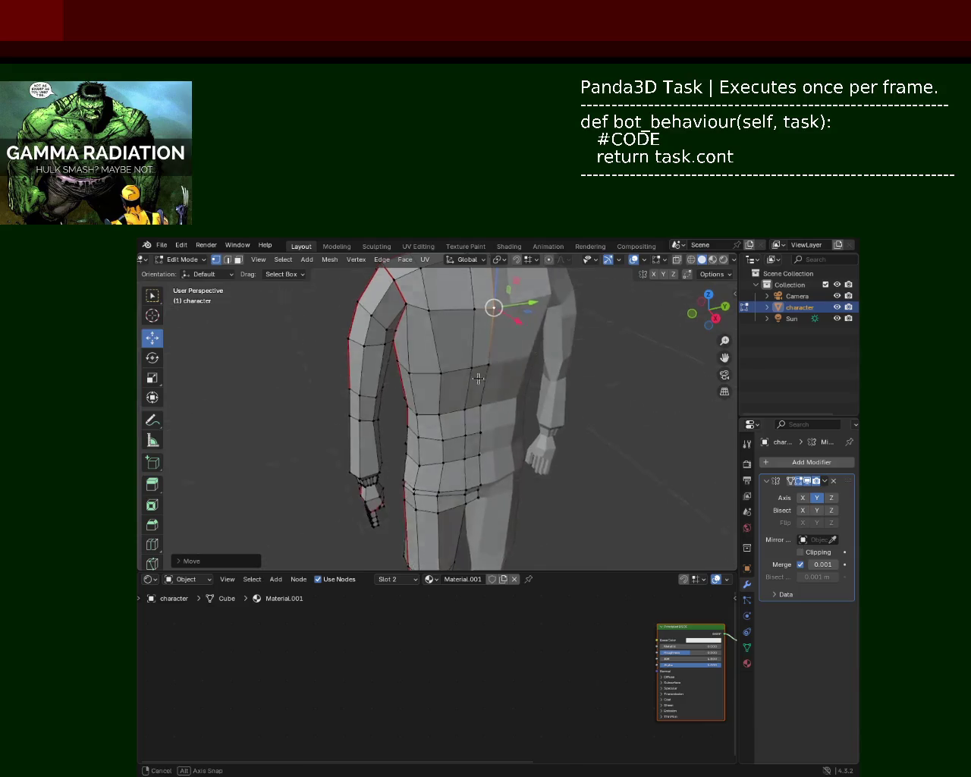
{"action": "left_click", "coordinate": [421, 423]}
{"action": "left_click_drag", "start_coordinate": [456, 418], "coordinate": [508, 422]}
{"action": "left_click", "coordinate": [445, 449]}
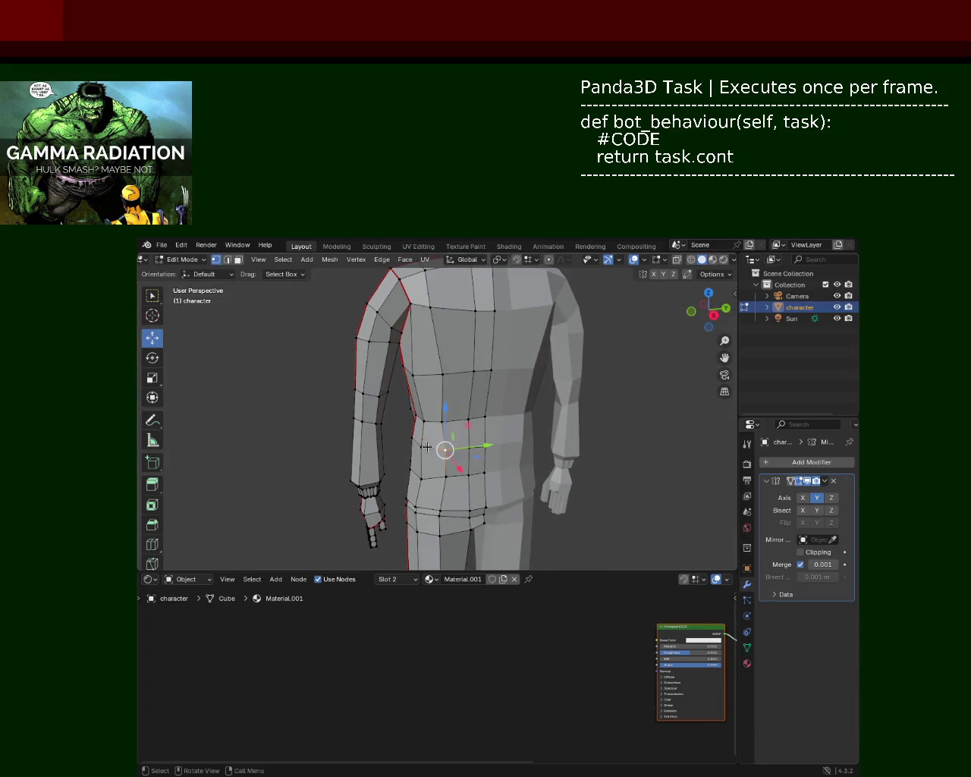
{"action": "key", "text": "g"}
{"action": "left_click", "coordinate": [430, 456]}
{"action": "left_click", "coordinate": [472, 464]}
{"action": "mouse_move", "coordinate": [471, 465]}
{"action": "middle_mouse_down"}
{"action": "mouse_move", "coordinate": [398, 455]}
{"action": "mouse_move", "coordinate": [430, 442]}
{"action": "middle_mouse_up"}
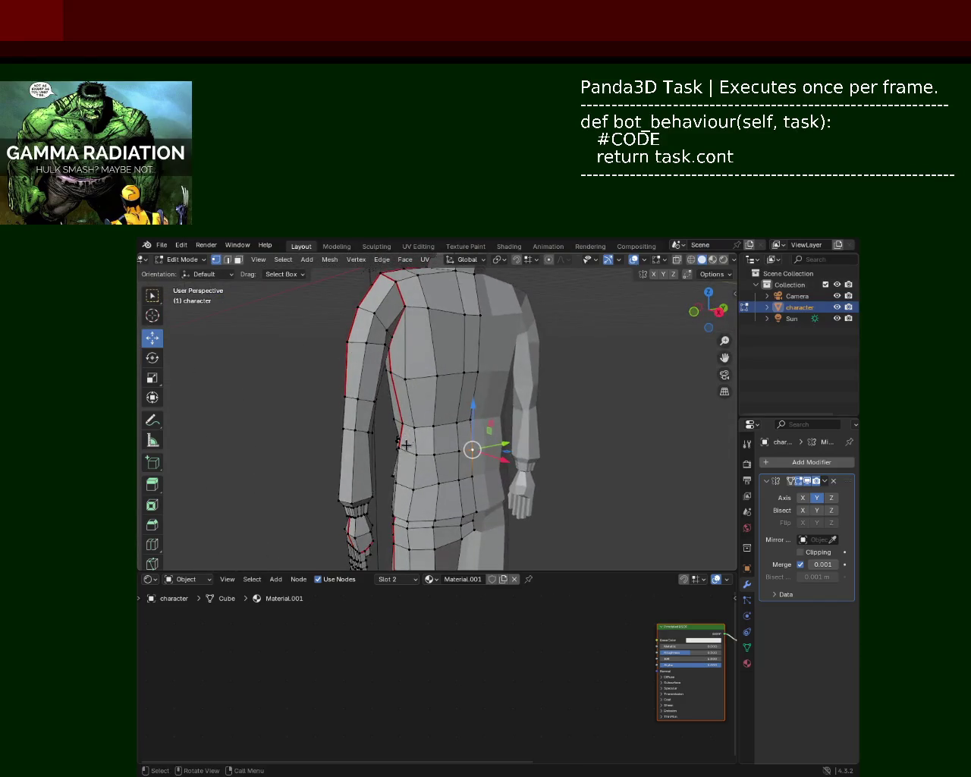
Pull the shoulder vertices inward along Y and refine their position.
{"action": "key", "text": "g"}
{"action": "key", "text": "y"}
{"action": "left_click", "coordinate": [429, 442]}
{"action": "mouse_move", "coordinate": [430, 441]}
{"action": "middle_mouse_down"}
{"action": "mouse_move", "coordinate": [425, 413]}
{"action": "mouse_move", "coordinate": [455, 456]}
{"action": "middle_mouse_up"}
{"action": "key", "text": "g"}
{"action": "left_click", "coordinate": [407, 343]}
{"action": "middle_click_drag", "start_coordinate": [408, 344], "coordinate": [438, 367]}
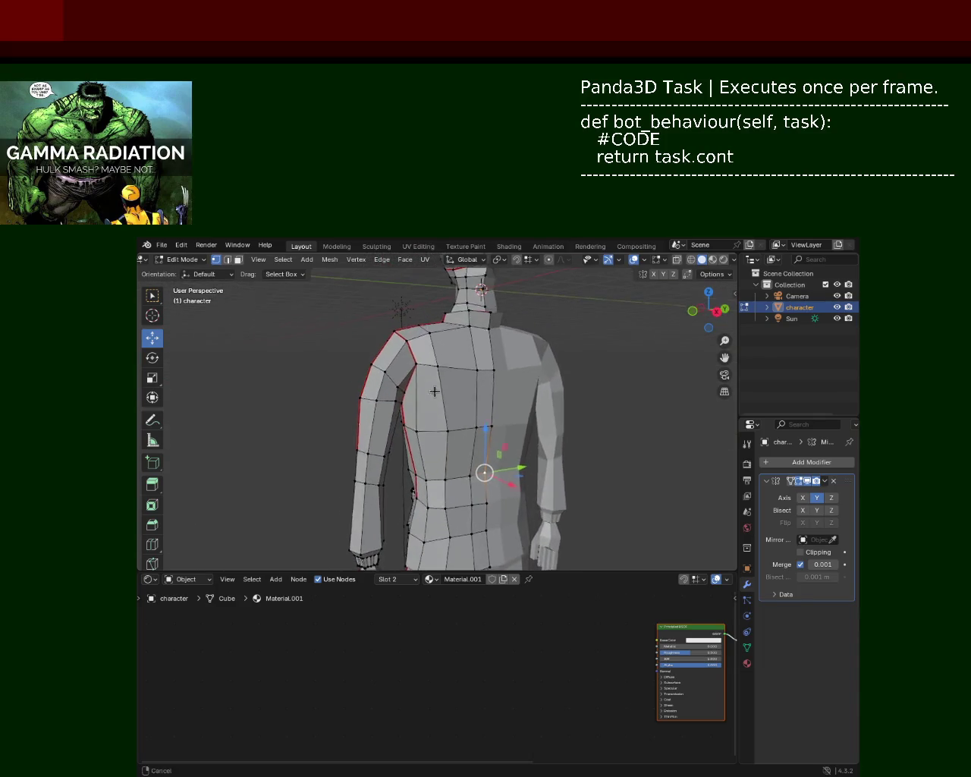
{"action": "key", "text": "g"}
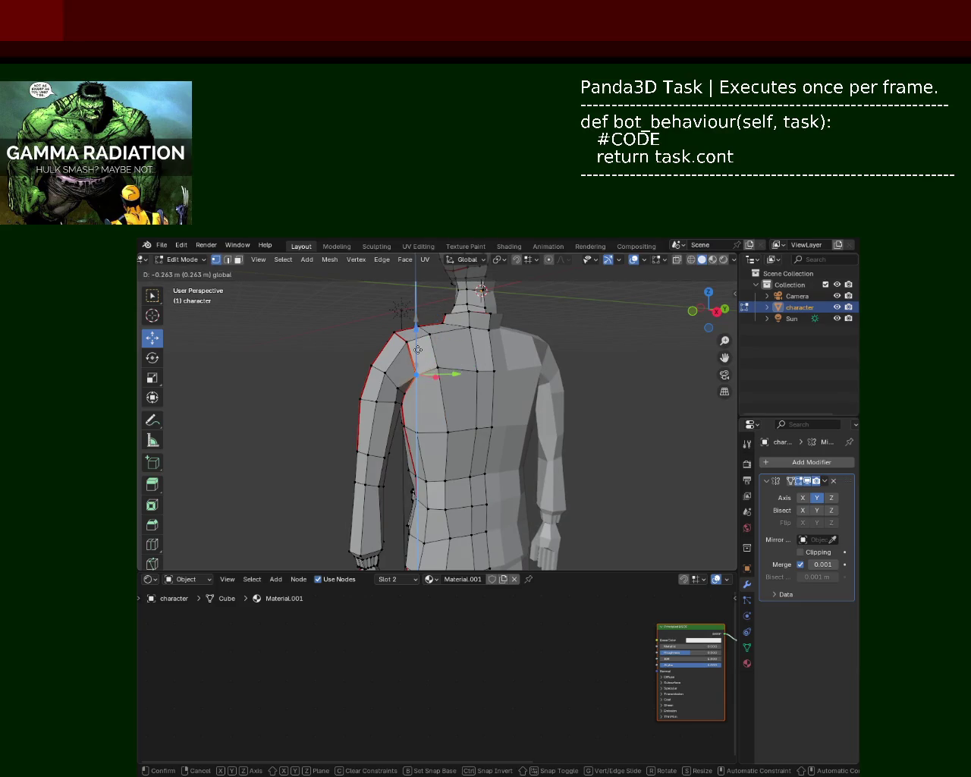
{"action": "left_click", "coordinate": [416, 350]}
Lower the shoulder vertices along Z, then undo a trial X shift.
{"action": "middle_click_drag", "start_coordinate": [417, 350], "coordinate": [410, 333]}
{"action": "key", "text": "g"}
{"action": "key", "text": "z"}
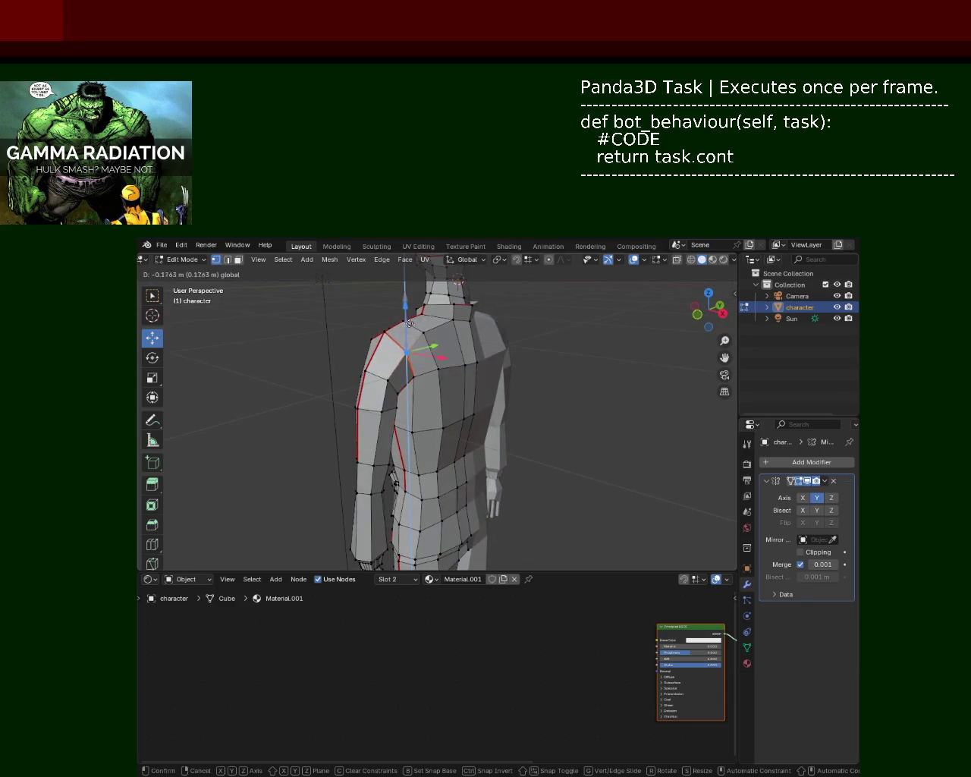
{"action": "left_click", "coordinate": [409, 323]}
{"action": "middle_click_drag", "start_coordinate": [408, 326], "coordinate": [377, 351]}
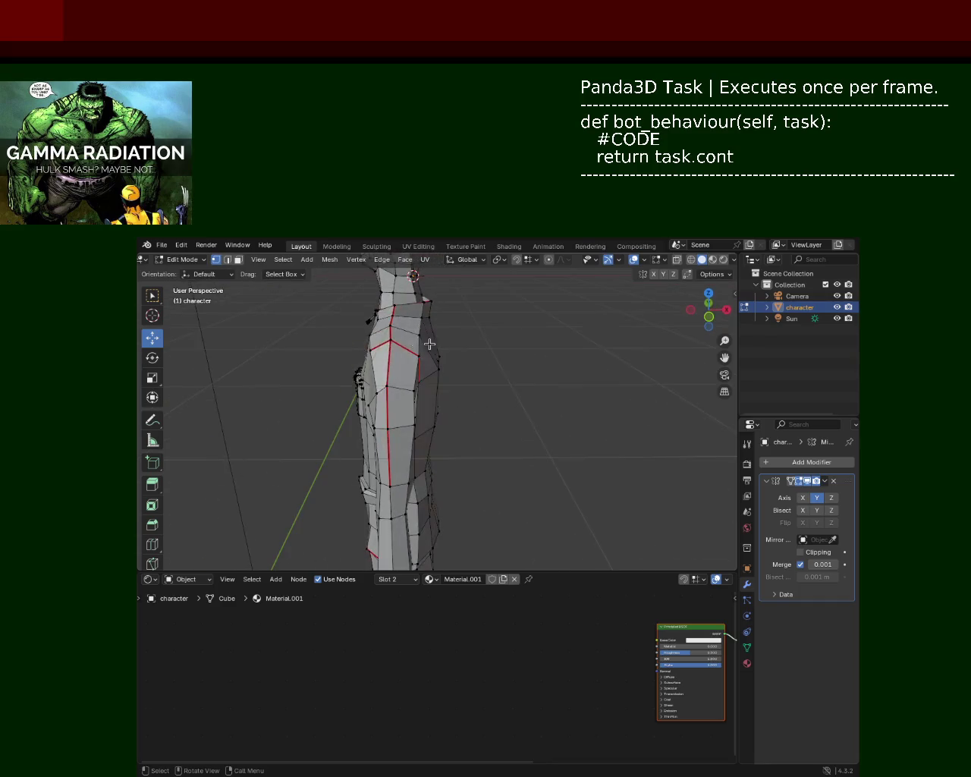
{"action": "key", "text": "g"}
{"action": "key", "text": "x"}
{"action": "left_click", "coordinate": [383, 351]}
{"action": "key", "text": "ctrl+z"}
{"action": "middle_click_drag", "start_coordinate": [523, 354], "coordinate": [438, 369]}
Pull a waist seam vertex down and save character_2.blend.
{"action": "mouse_move", "coordinate": [440, 412]}
{"action": "middle_mouse_down", "text": "ctrl"}
{"action": "mouse_move", "coordinate": [463, 372]}
{"action": "mouse_move", "coordinate": [472, 421]}
{"action": "mouse_move", "coordinate": [529, 335]}
{"action": "mouse_move", "coordinate": [514, 354]}
{"action": "mouse_move", "coordinate": [508, 303]}
{"action": "mouse_move", "coordinate": [484, 330]}
{"action": "middle_mouse_up", "text": "ctrl"}
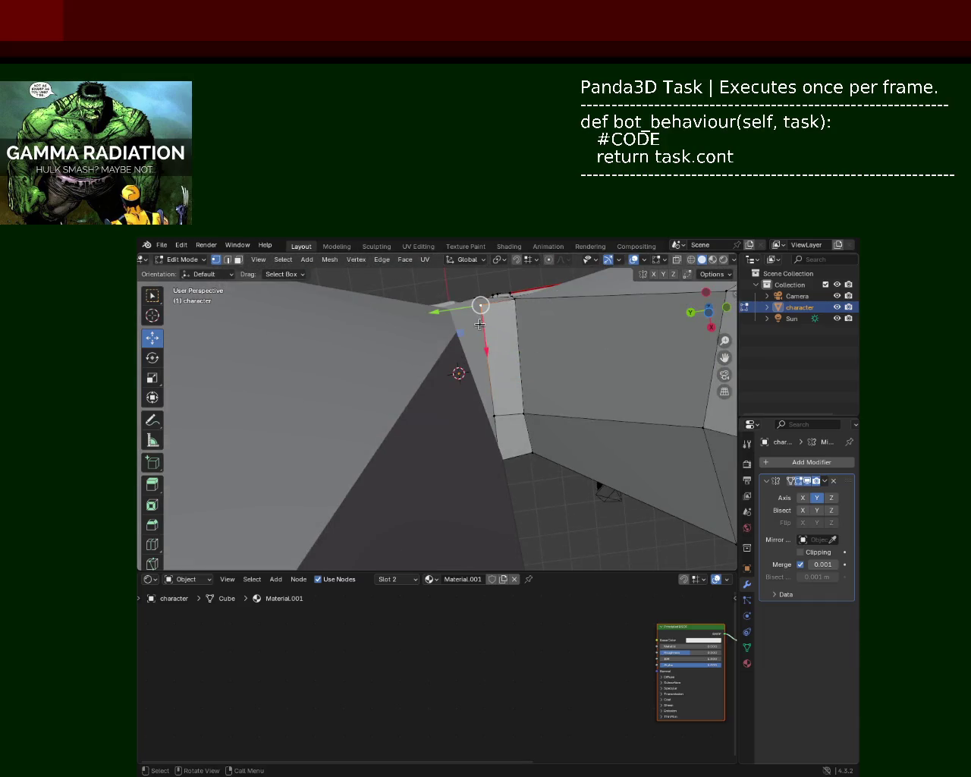
{"action": "left_click_drag", "start_coordinate": [479, 324], "coordinate": [483, 354]}
{"action": "mouse_move", "coordinate": [482, 354]}
{"action": "middle_mouse_down"}
{"action": "mouse_move", "coordinate": [467, 340]}
{"action": "mouse_move", "coordinate": [492, 343]}
{"action": "middle_mouse_up"}
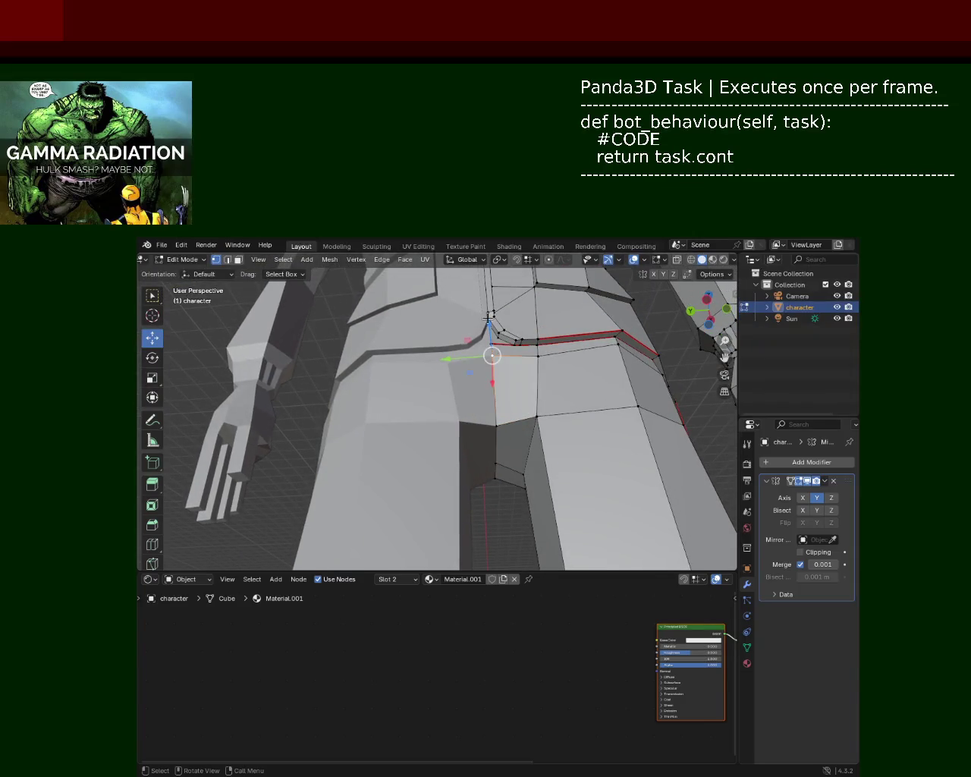
{"action": "left_click", "coordinate": [485, 338]}
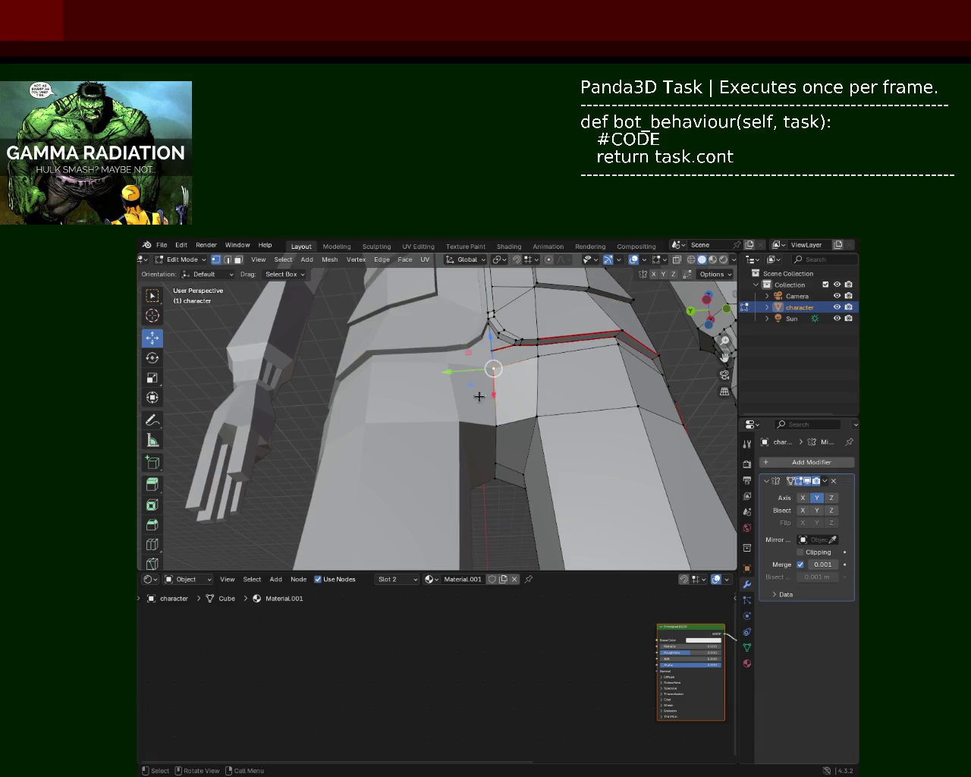
{"action": "scroll", "coordinate": [478, 353], "scroll_direction": "down", "scroll_amount": 5}
{"action": "middle_click_drag", "start_coordinate": [477, 358], "coordinate": [488, 425]}
{"action": "key", "text": "ctrl+s"}
Turn on X-ray and box-select a finger of the right hand.
{"action": "scroll", "coordinate": [488, 440], "scroll_direction": "down", "scroll_amount": 4}
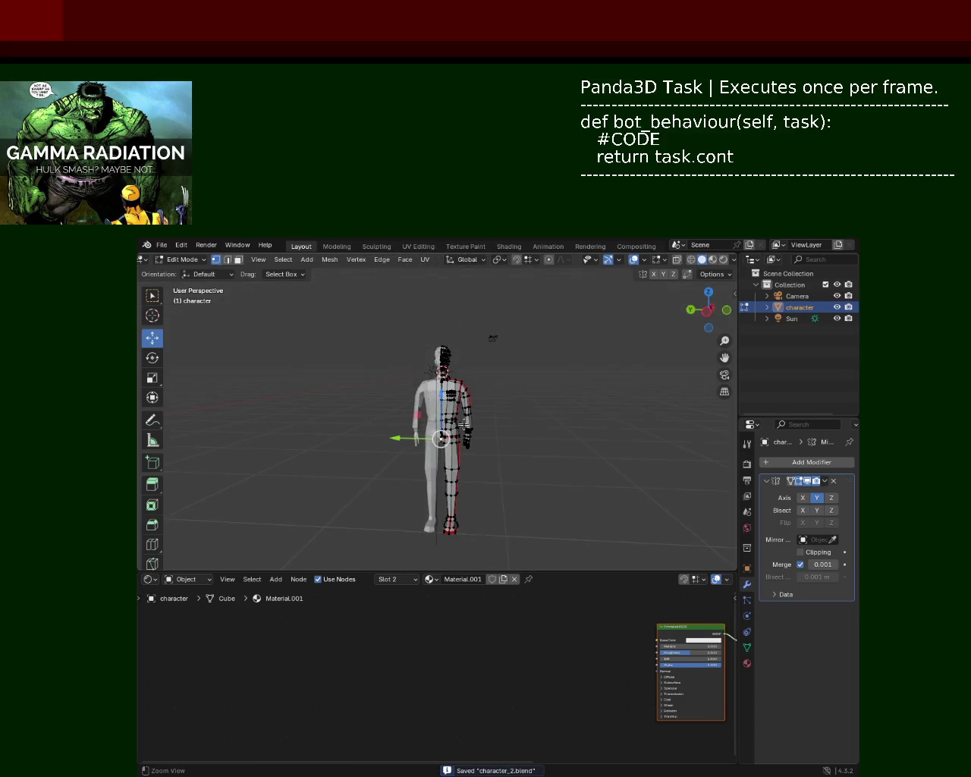
{"action": "scroll", "coordinate": [442, 401], "scroll_direction": "up", "scroll_amount": 2}
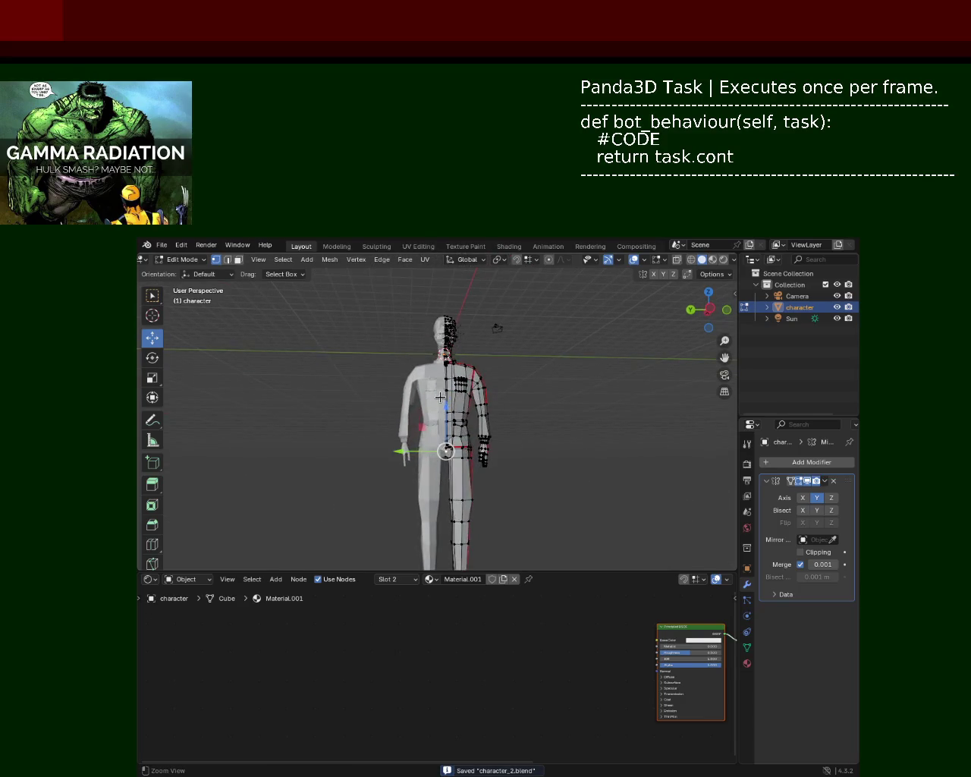
{"action": "mouse_move", "coordinate": [442, 401]}
{"action": "middle_mouse_down"}
{"action": "mouse_move", "coordinate": [437, 427]}
{"action": "mouse_move", "coordinate": [477, 385]}
{"action": "mouse_move", "coordinate": [542, 427]}
{"action": "mouse_move", "coordinate": [515, 391]}
{"action": "mouse_move", "coordinate": [513, 458]}
{"action": "mouse_move", "coordinate": [683, 317]}
{"action": "middle_mouse_up"}
{"action": "scroll", "coordinate": [461, 403], "scroll_direction": "up", "scroll_amount": 2}
{"action": "scroll", "coordinate": [460, 403], "scroll_direction": "up", "scroll_amount": 2}
{"action": "scroll", "coordinate": [460, 403], "scroll_direction": "up", "scroll_amount": 2}
{"action": "scroll", "coordinate": [514, 457], "scroll_direction": "up", "scroll_amount": 2}
{"action": "left_click", "coordinate": [691, 258]}
{"action": "mouse_move", "coordinate": [516, 379]}
{"action": "middle_mouse_down"}
{"action": "mouse_move", "coordinate": [531, 369]}
{"action": "mouse_move", "coordinate": [603, 496]}
{"action": "middle_mouse_up"}
{"action": "mouse_move", "coordinate": [603, 496]}
{"action": "left_mouse_down"}
{"action": "mouse_move", "coordinate": [526, 401]}
{"action": "mouse_move", "coordinate": [526, 378]}
{"action": "mouse_move", "coordinate": [516, 418]}
{"action": "left_mouse_up"}
Move the finger block about 0.11 m and return to Solid shading.
{"action": "left_click", "coordinate": [491, 370]}
{"action": "left_click", "coordinate": [498, 373]}
{"action": "mouse_move", "coordinate": [523, 483]}
{"action": "left_mouse_down"}
{"action": "mouse_move", "coordinate": [491, 373]}
{"action": "mouse_move", "coordinate": [502, 403]}
{"action": "left_mouse_up"}
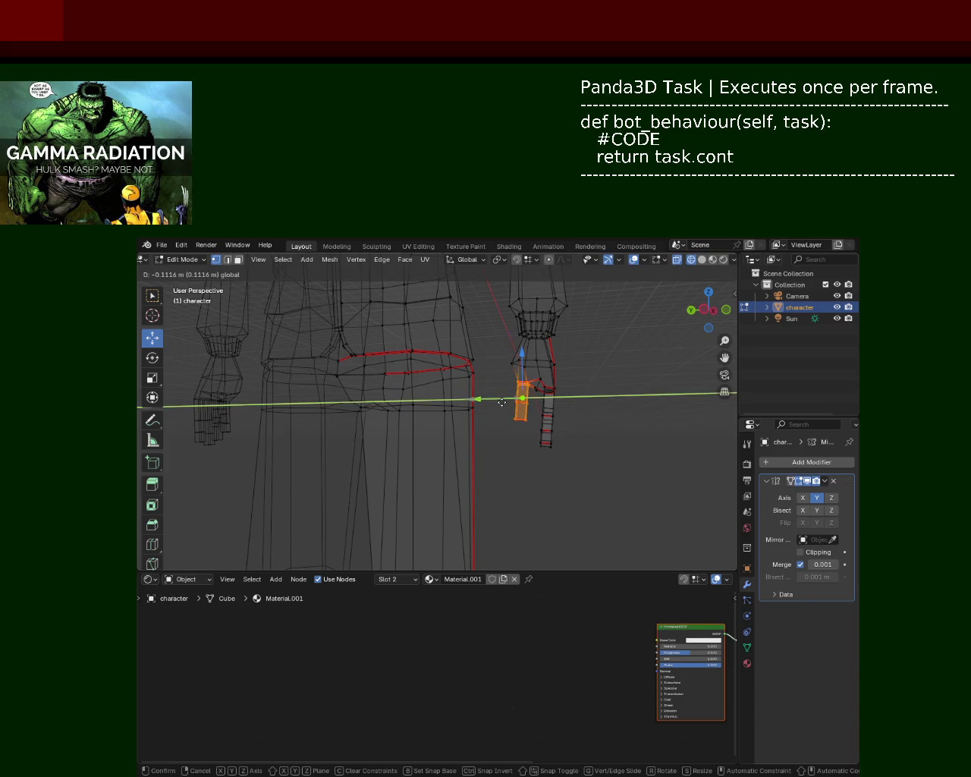
{"action": "left_click", "coordinate": [501, 402]}
{"action": "left_click", "coordinate": [612, 373]}
{"action": "middle_click_drag", "start_coordinate": [612, 374], "coordinate": [606, 403]}
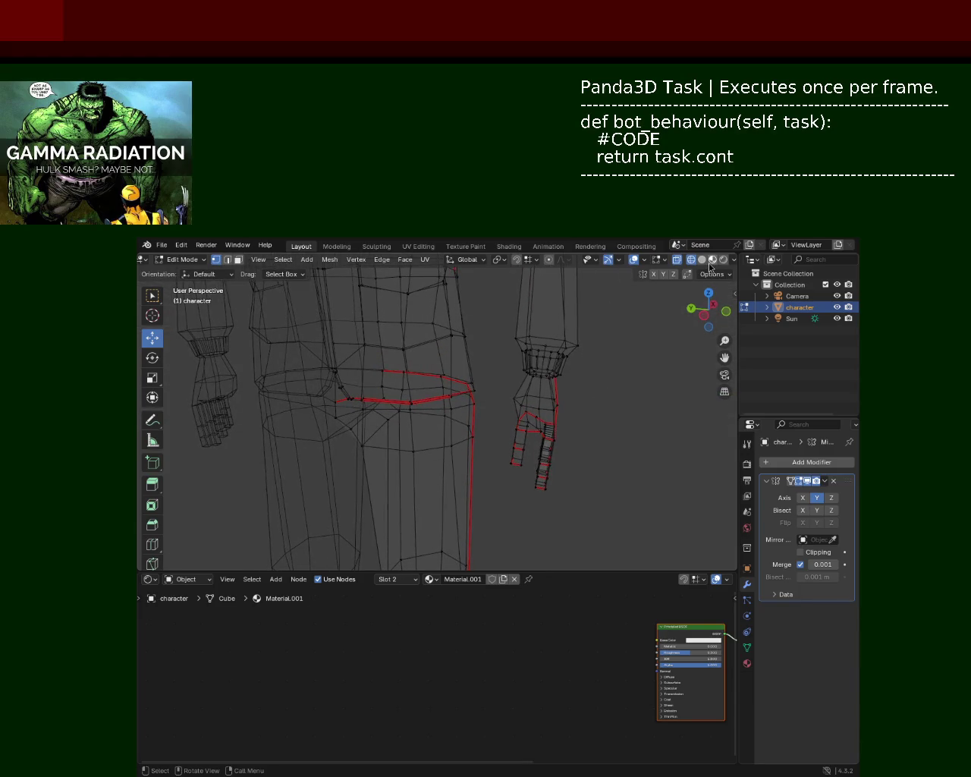
{"action": "left_click", "coordinate": [702, 258]}
{"action": "mouse_move", "coordinate": [644, 346]}
{"action": "middle_mouse_down"}
{"action": "mouse_move", "coordinate": [582, 397]}
{"action": "mouse_move", "coordinate": [559, 382]}
{"action": "mouse_move", "coordinate": [407, 407]}
{"action": "mouse_move", "coordinate": [533, 409]}
{"action": "mouse_move", "coordinate": [548, 395]}
{"action": "mouse_move", "coordinate": [594, 414]}
{"action": "mouse_move", "coordinate": [575, 373]}
{"action": "middle_mouse_up"}
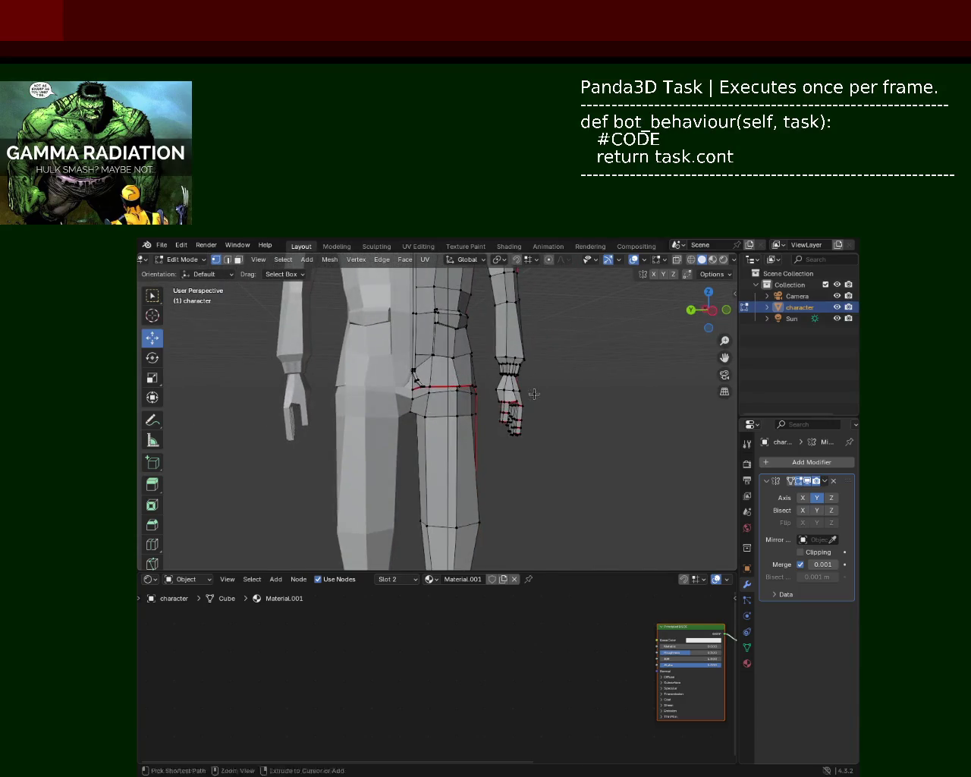
Slide the right hand's vertices along Y, then raise them along Z.
{"action": "scroll", "coordinate": [539, 376], "scroll_direction": "up", "scroll_amount": 2}
{"action": "left_click", "coordinate": [539, 375]}
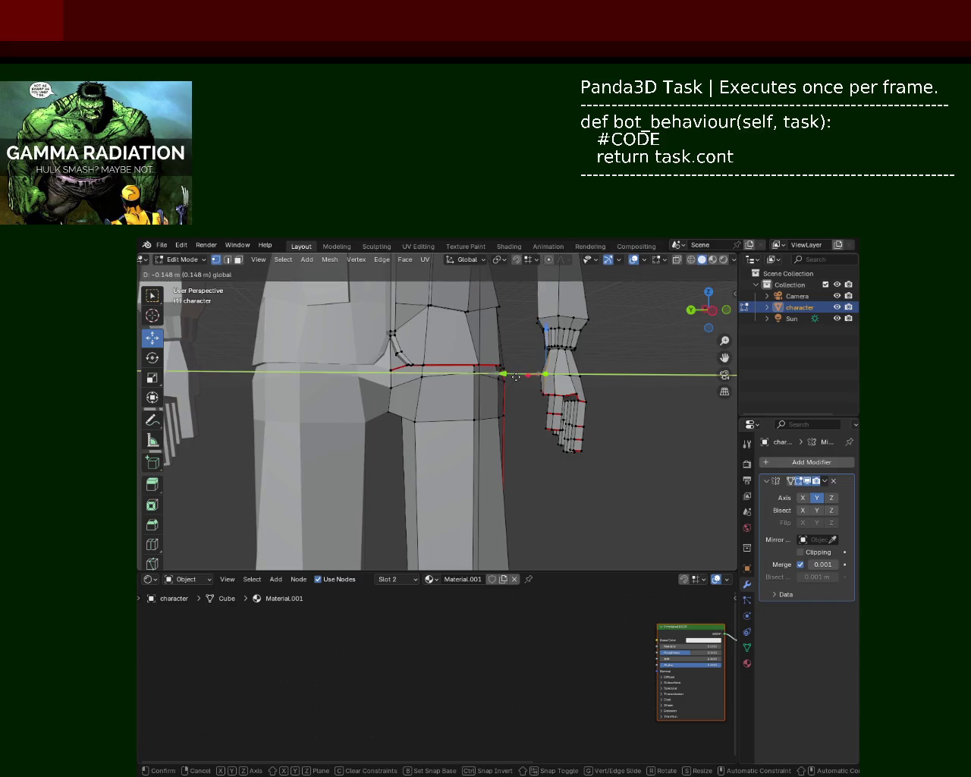
{"action": "left_click_drag", "start_coordinate": [512, 376], "coordinate": [672, 385]}
{"action": "mouse_move", "coordinate": [673, 385]}
{"action": "middle_mouse_down"}
{"action": "mouse_move", "coordinate": [619, 388]}
{"action": "mouse_move", "coordinate": [569, 353]}
{"action": "mouse_move", "coordinate": [560, 390]}
{"action": "mouse_move", "coordinate": [518, 387]}
{"action": "mouse_move", "coordinate": [553, 369]}
{"action": "mouse_move", "coordinate": [552, 401]}
{"action": "mouse_move", "coordinate": [512, 351]}
{"action": "middle_mouse_up"}
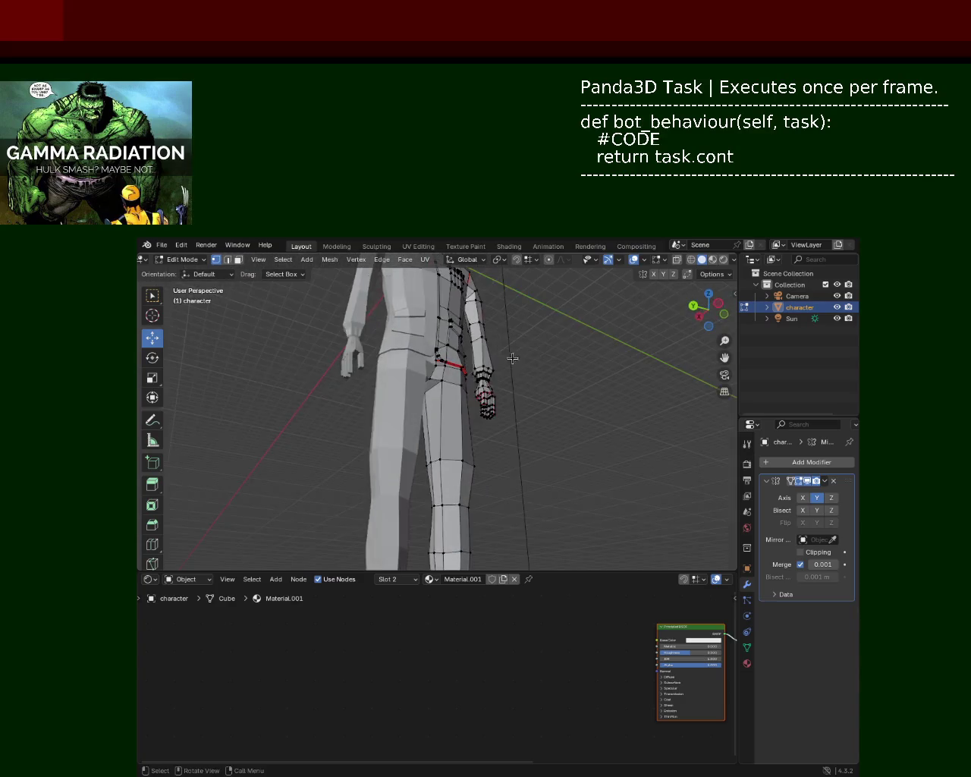
{"action": "scroll", "coordinate": [511, 351], "scroll_direction": "up", "scroll_amount": 2}
{"action": "scroll", "coordinate": [524, 361], "scroll_direction": "up", "scroll_amount": 2}
{"action": "scroll", "coordinate": [535, 370], "scroll_direction": "up", "scroll_amount": 2}
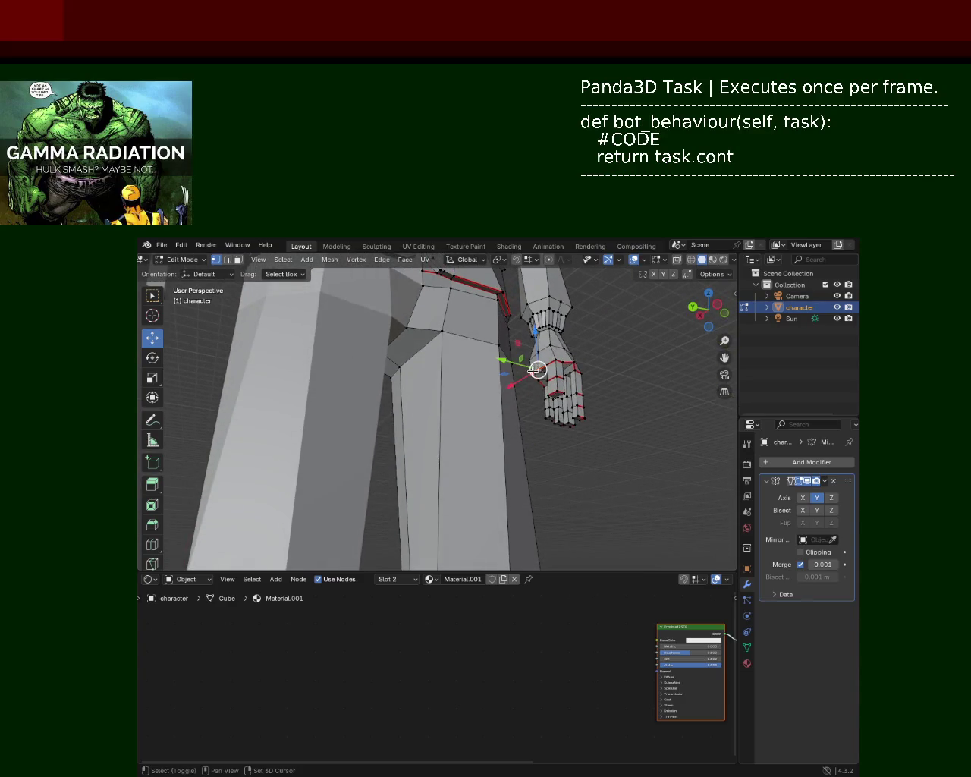
{"action": "left_click_drag", "start_coordinate": [536, 340], "coordinate": [538, 334]}
{"action": "mouse_move", "coordinate": [537, 334]}
{"action": "middle_mouse_down"}
{"action": "mouse_move", "coordinate": [339, 398]}
{"action": "mouse_move", "coordinate": [314, 392]}
{"action": "mouse_move", "coordinate": [341, 428]}
{"action": "mouse_move", "coordinate": [413, 399]}
{"action": "mouse_move", "coordinate": [572, 414]}
{"action": "mouse_move", "coordinate": [598, 455]}
{"action": "mouse_move", "coordinate": [527, 419]}
{"action": "mouse_move", "coordinate": [507, 383]}
{"action": "mouse_move", "coordinate": [471, 387]}
{"action": "mouse_move", "coordinate": [410, 366]}
{"action": "mouse_move", "coordinate": [495, 397]}
{"action": "middle_mouse_up"}
{"action": "scroll", "coordinate": [507, 383], "scroll_direction": "down", "scroll_amount": 5}
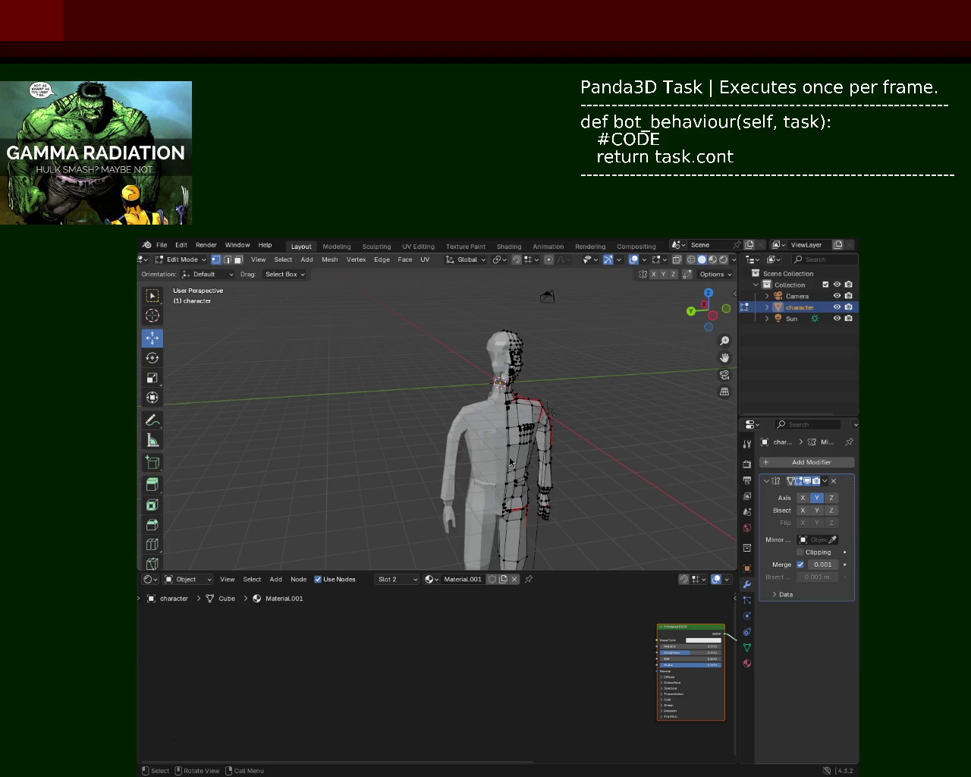
{"action": "mouse_move", "coordinate": [536, 442]}
{"action": "middle_mouse_down", "text": "ctrl"}
{"action": "mouse_move", "coordinate": [503, 344]}
{"action": "mouse_move", "coordinate": [514, 348]}
{"action": "mouse_move", "coordinate": [360, 383]}
{"action": "middle_mouse_up", "text": "ctrl"}
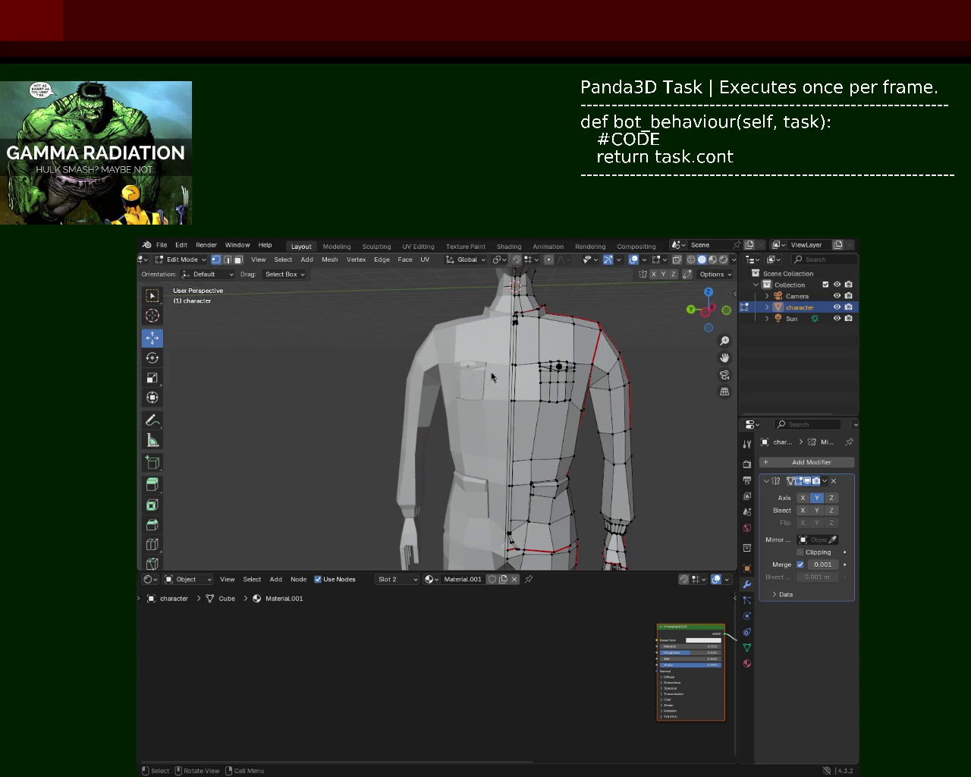
Raise a waist seam vertex along Z with G Z.
{"action": "scroll", "coordinate": [501, 400], "scroll_direction": "down", "scroll_amount": 2}
{"action": "scroll", "coordinate": [501, 400], "scroll_direction": "down", "scroll_amount": 2}
{"action": "mouse_move", "coordinate": [501, 399]}
{"action": "middle_mouse_down"}
{"action": "mouse_move", "coordinate": [455, 334]}
{"action": "mouse_move", "coordinate": [466, 369]}
{"action": "middle_mouse_up"}
{"action": "scroll", "coordinate": [443, 321], "scroll_direction": "up", "scroll_amount": 5}
{"action": "scroll", "coordinate": [443, 321], "scroll_direction": "down", "scroll_amount": 3}
{"action": "scroll", "coordinate": [464, 342], "scroll_direction": "up", "scroll_amount": 3}
{"action": "key", "text": "g"}
{"action": "key", "text": "z"}
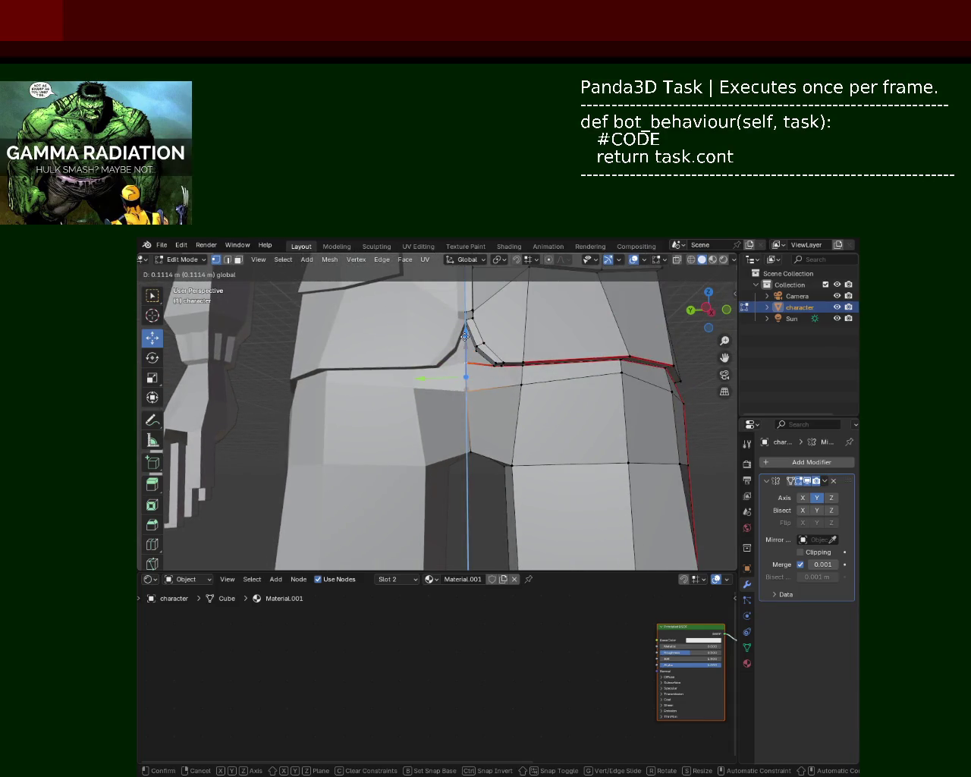
{"action": "left_click", "coordinate": [464, 370]}
Nudge another waist vertex slightly outward along X.
{"action": "scroll", "coordinate": [364, 409], "scroll_direction": "down", "scroll_amount": 3}
{"action": "scroll", "coordinate": [339, 383], "scroll_direction": "down", "scroll_amount": 1}
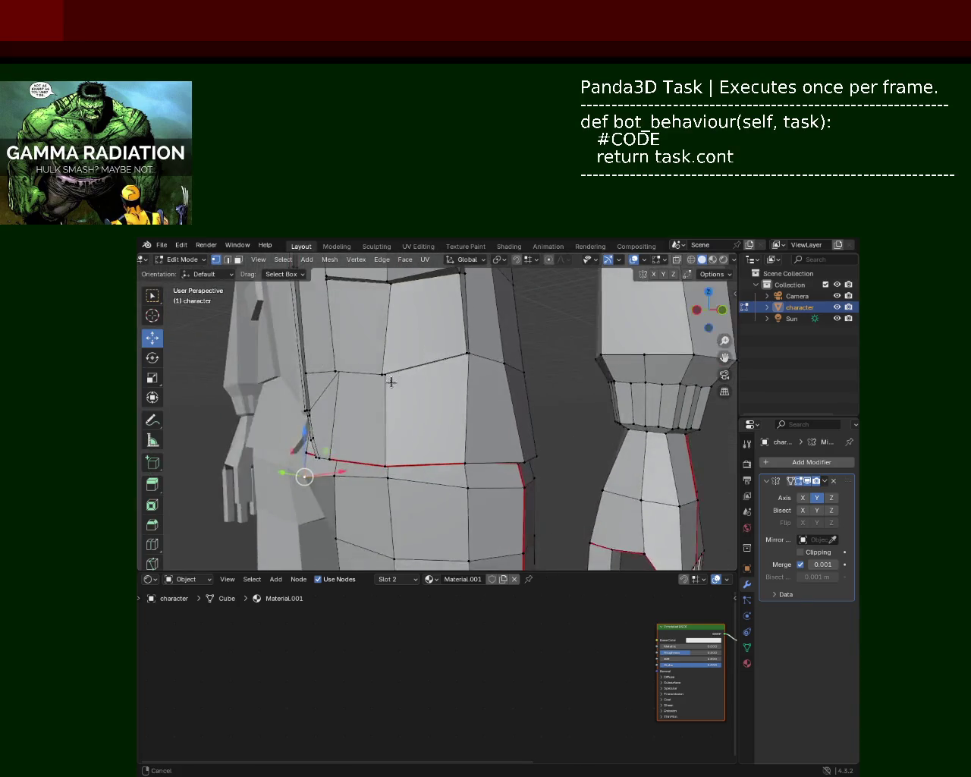
{"action": "scroll", "coordinate": [388, 377], "scroll_direction": "down", "scroll_amount": 1}
{"action": "key", "text": "g"}
{"action": "key", "text": "x"}
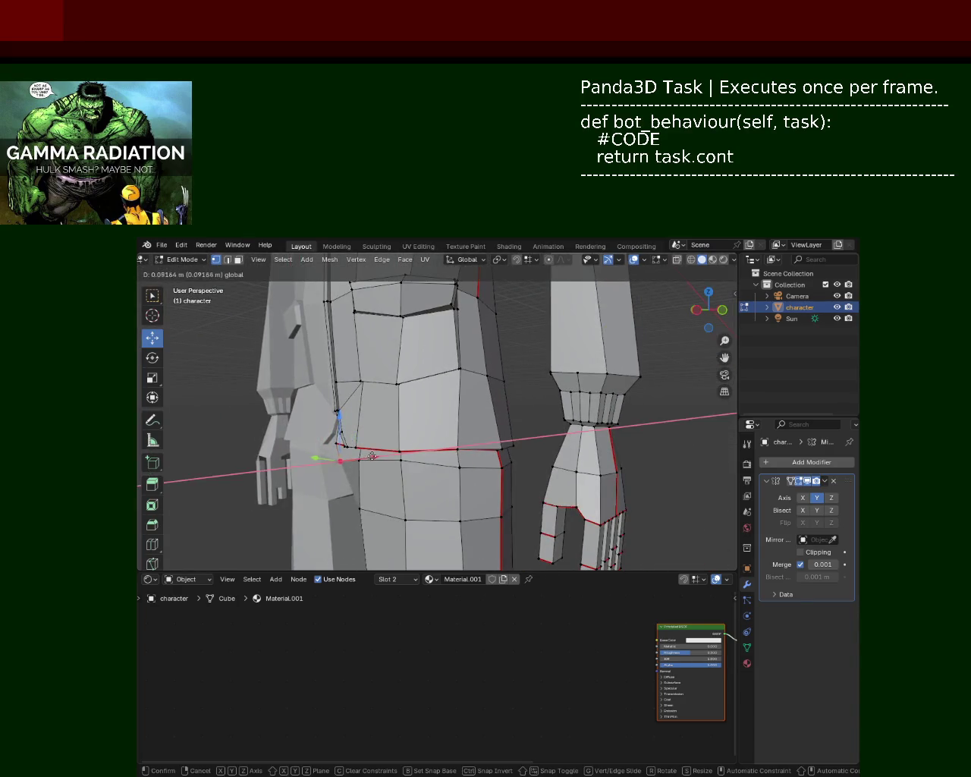
{"action": "left_click", "coordinate": [373, 456]}
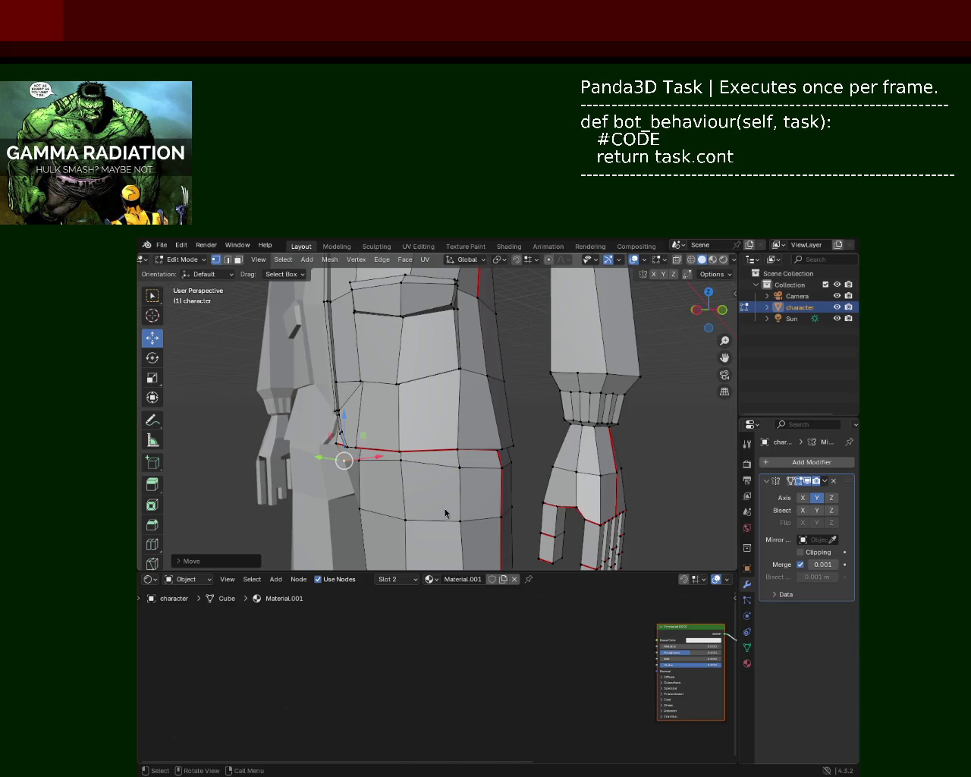
{"action": "scroll", "coordinate": [437, 391], "scroll_direction": "down", "scroll_amount": 2}
{"action": "scroll", "coordinate": [414, 393], "scroll_direction": "up", "scroll_amount": 4}
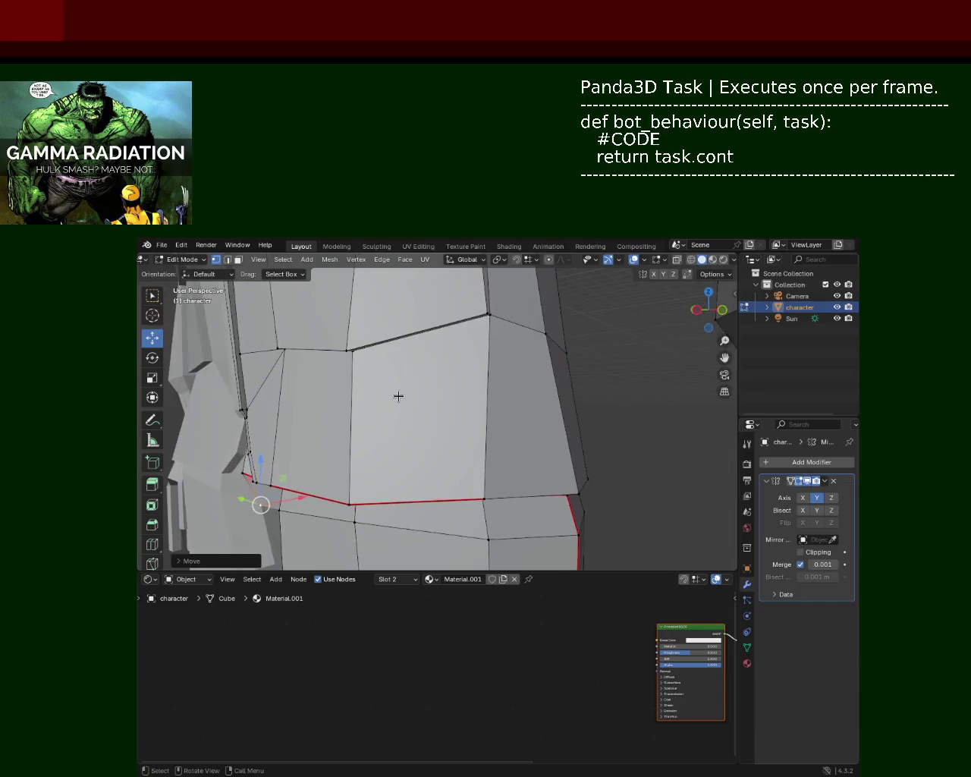
{"action": "scroll", "coordinate": [433, 396], "scroll_direction": "up", "scroll_amount": 2}
{"action": "scroll", "coordinate": [520, 440], "scroll_direction": "down", "scroll_amount": 10}
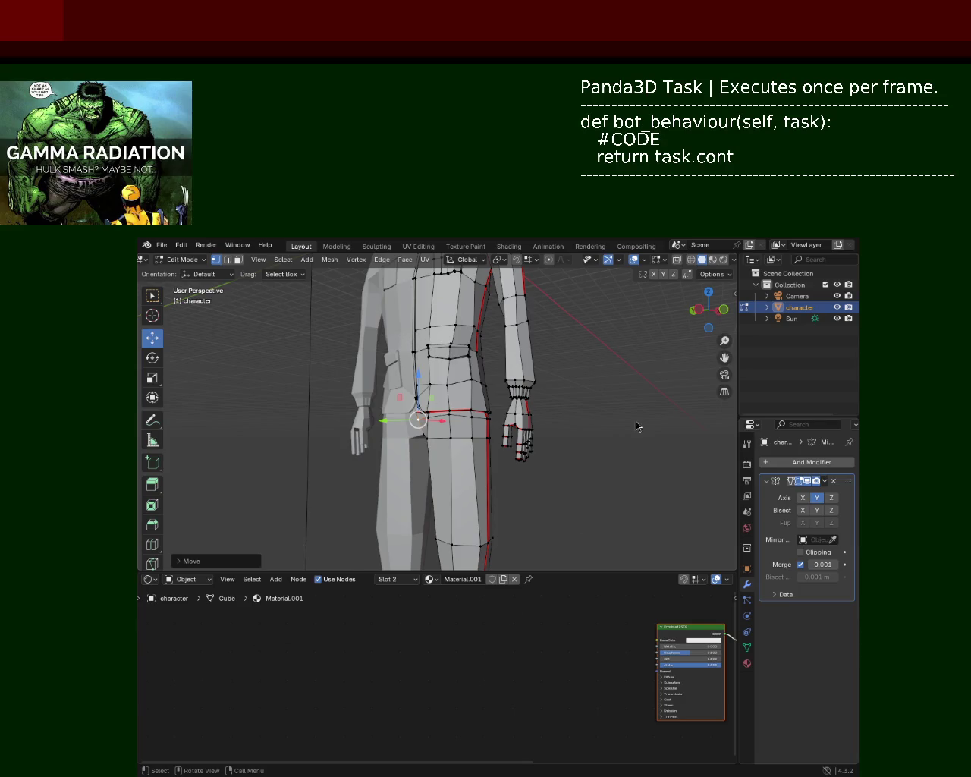
Zoom in on the character's lower jacket and front pocket area.
{"action": "mouse_move", "coordinate": [647, 304]}
{"action": "middle_mouse_down", "text": "ctrl"}
{"action": "mouse_move", "coordinate": [486, 394]}
{"action": "mouse_move", "coordinate": [560, 416]}
{"action": "middle_mouse_up", "text": "ctrl"}
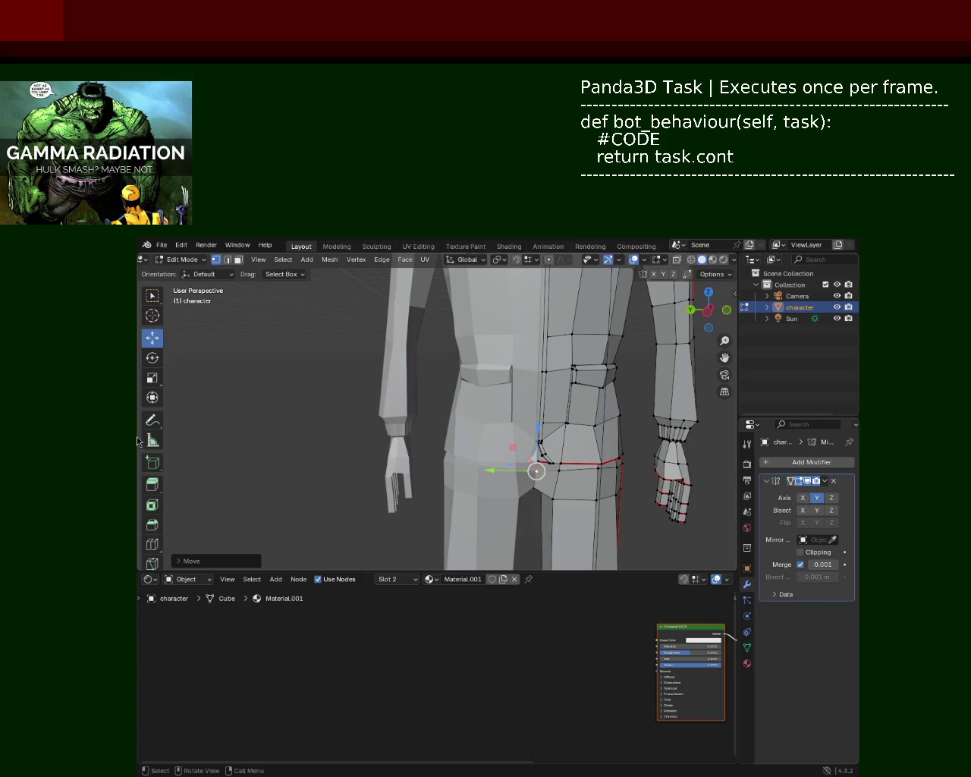
{"action": "mouse_move", "coordinate": [630, 339]}
{"action": "middle_mouse_down", "text": "ctrl"}
{"action": "mouse_move", "coordinate": [535, 426]}
{"action": "mouse_move", "coordinate": [524, 440]}
{"action": "mouse_move", "coordinate": [539, 452]}
{"action": "mouse_move", "coordinate": [428, 432]}
{"action": "middle_mouse_up", "text": "ctrl"}
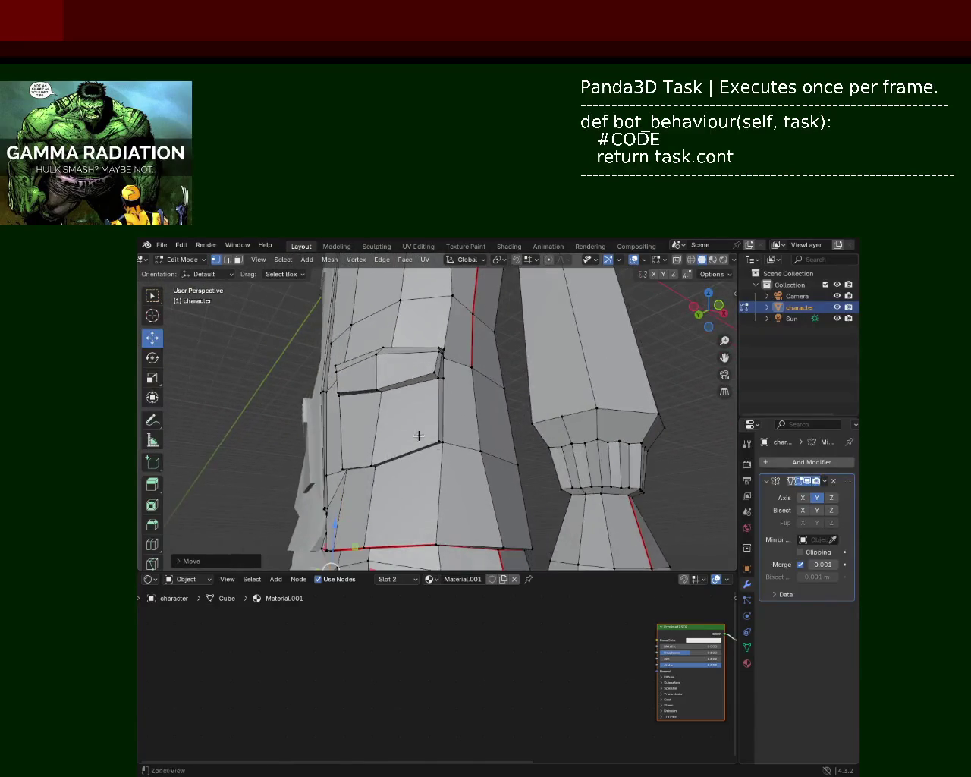
Move the chosen pocket vertex along the Y axis.
{"action": "key", "text": "g"}
{"action": "key", "text": "y"}
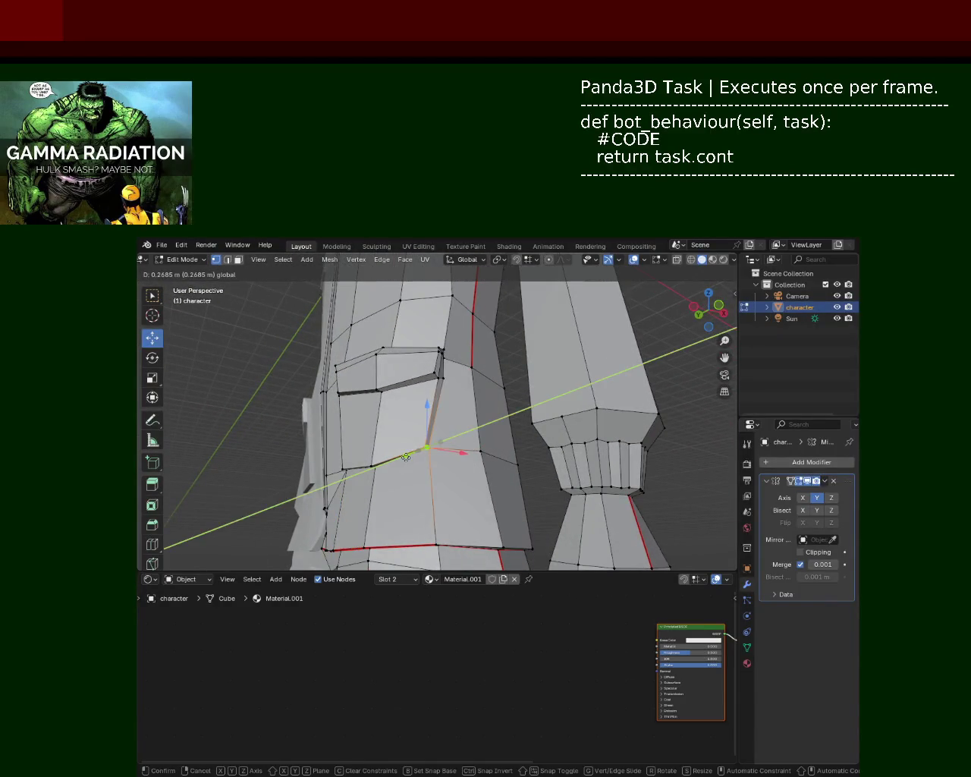
{"action": "left_click", "coordinate": [429, 448]}
{"action": "middle_click_drag", "start_coordinate": [429, 448], "coordinate": [466, 410]}
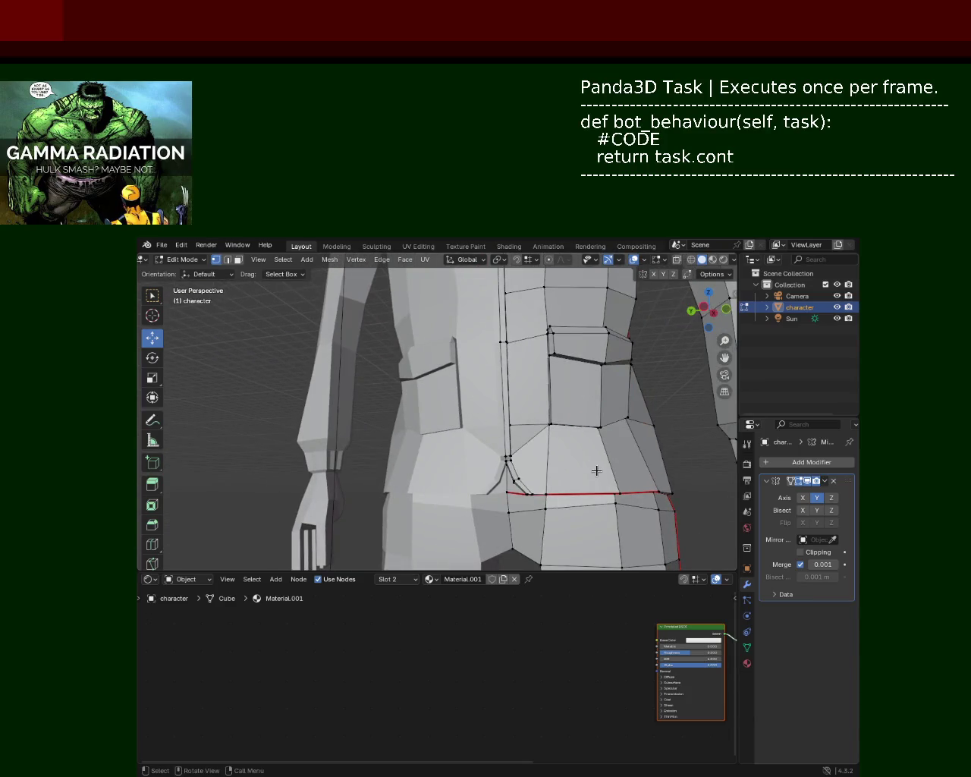
{"action": "scroll", "coordinate": [589, 465], "scroll_direction": "down", "scroll_amount": 1}
{"action": "scroll", "coordinate": [568, 381], "scroll_direction": "down", "scroll_amount": 3}
{"action": "mouse_move", "coordinate": [568, 382]}
{"action": "middle_mouse_down"}
{"action": "mouse_move", "coordinate": [515, 356]}
{"action": "mouse_move", "coordinate": [537, 396]}
{"action": "mouse_move", "coordinate": [538, 443]}
{"action": "mouse_move", "coordinate": [456, 440]}
{"action": "mouse_move", "coordinate": [410, 470]}
{"action": "middle_mouse_up"}
{"action": "scroll", "coordinate": [524, 363], "scroll_direction": "up", "scroll_amount": 4}
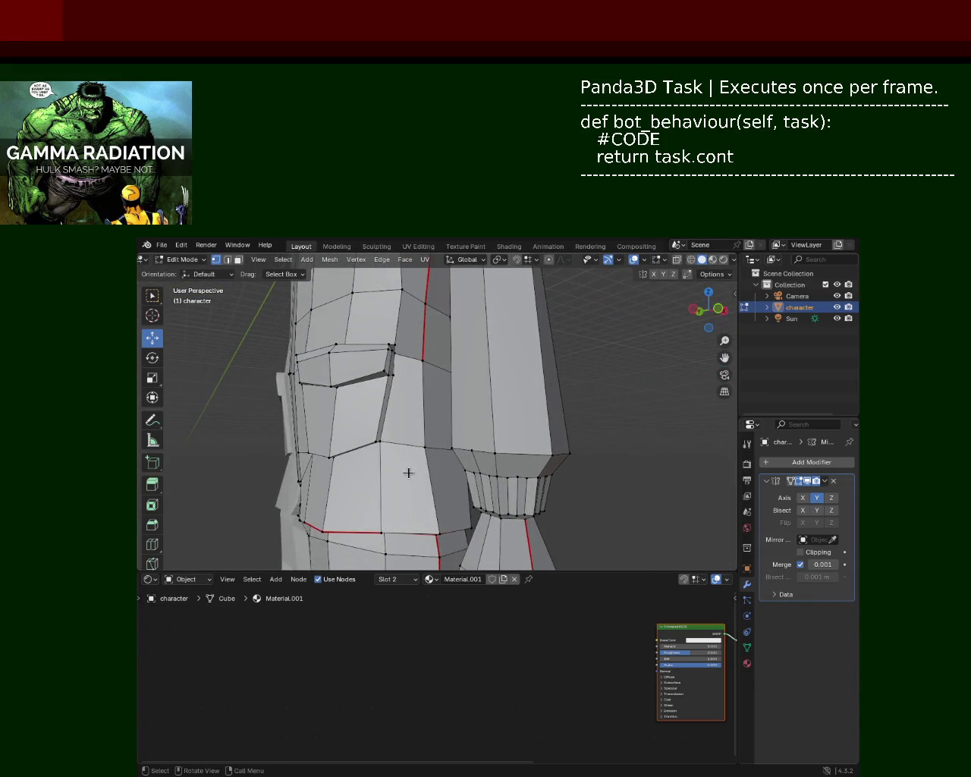
Slide the pocket's lower-edge vertex along X and lower it so the flap comes to a point.
{"action": "left_click", "coordinate": [372, 447]}
{"action": "left_click_drag", "start_coordinate": [419, 441], "coordinate": [388, 441]}
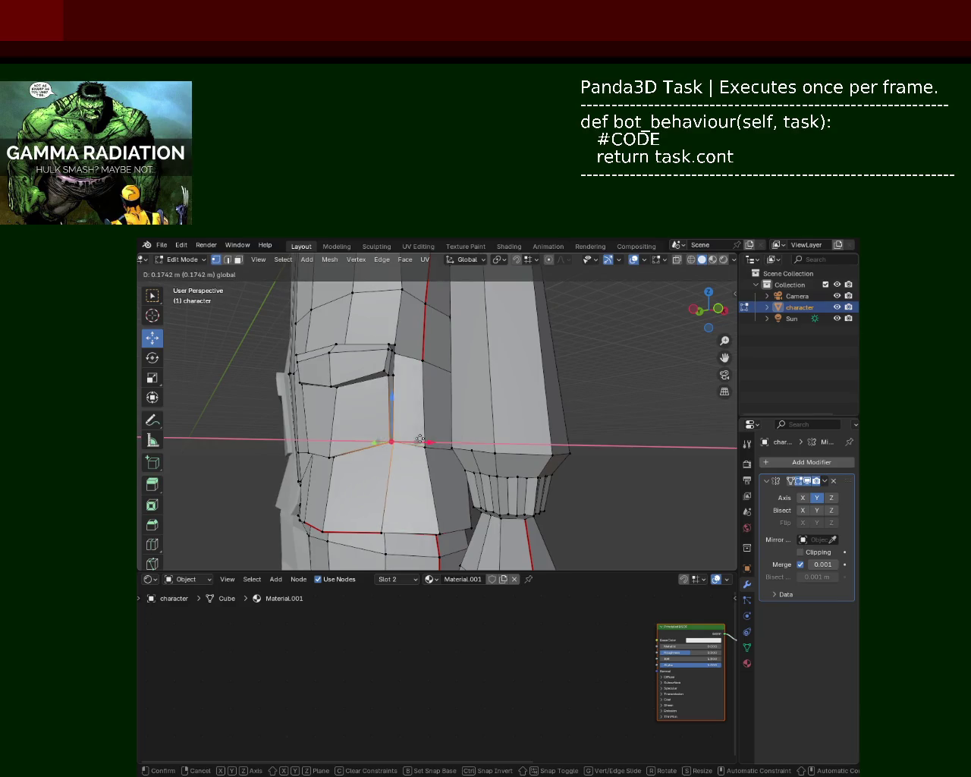
{"action": "mouse_move", "coordinate": [389, 440]}
{"action": "middle_mouse_down"}
{"action": "mouse_move", "coordinate": [407, 412]}
{"action": "mouse_move", "coordinate": [459, 406]}
{"action": "mouse_move", "coordinate": [455, 436]}
{"action": "mouse_move", "coordinate": [462, 397]}
{"action": "mouse_move", "coordinate": [499, 334]}
{"action": "middle_mouse_up"}
{"action": "scroll", "coordinate": [464, 405], "scroll_direction": "up", "scroll_amount": 2}
{"action": "scroll", "coordinate": [459, 387], "scroll_direction": "up", "scroll_amount": 2}
{"action": "scroll", "coordinate": [454, 403], "scroll_direction": "down", "scroll_amount": 2}
{"action": "scroll", "coordinate": [455, 437], "scroll_direction": "up", "scroll_amount": 2}
{"action": "scroll", "coordinate": [463, 406], "scroll_direction": "up", "scroll_amount": 2}
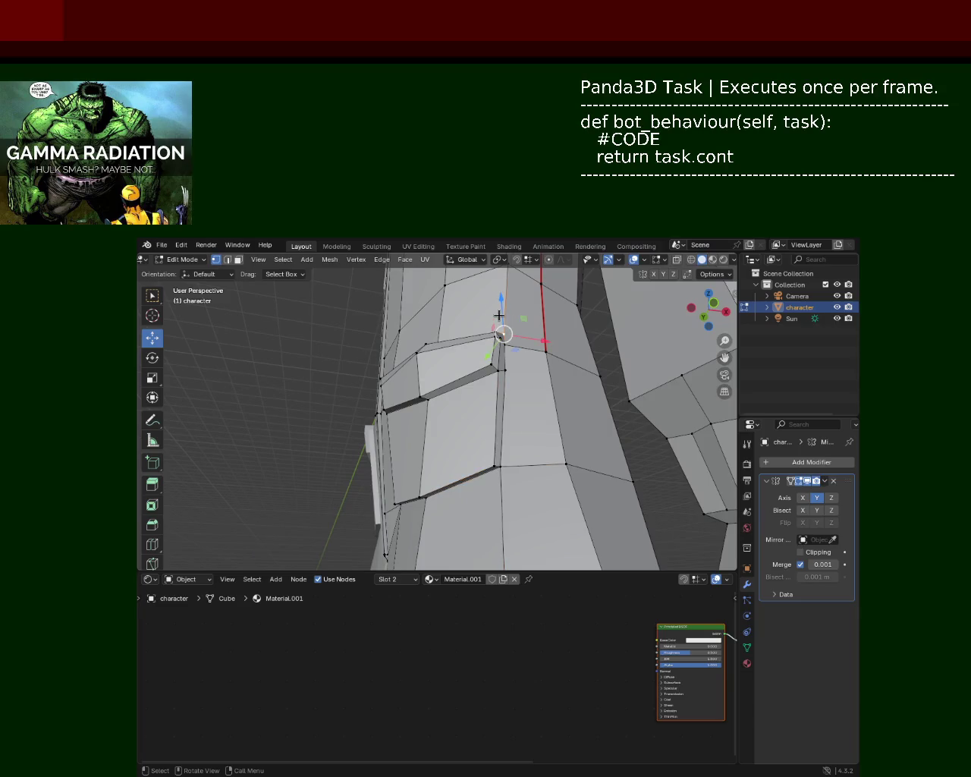
{"action": "left_click_drag", "start_coordinate": [501, 316], "coordinate": [501, 326]}
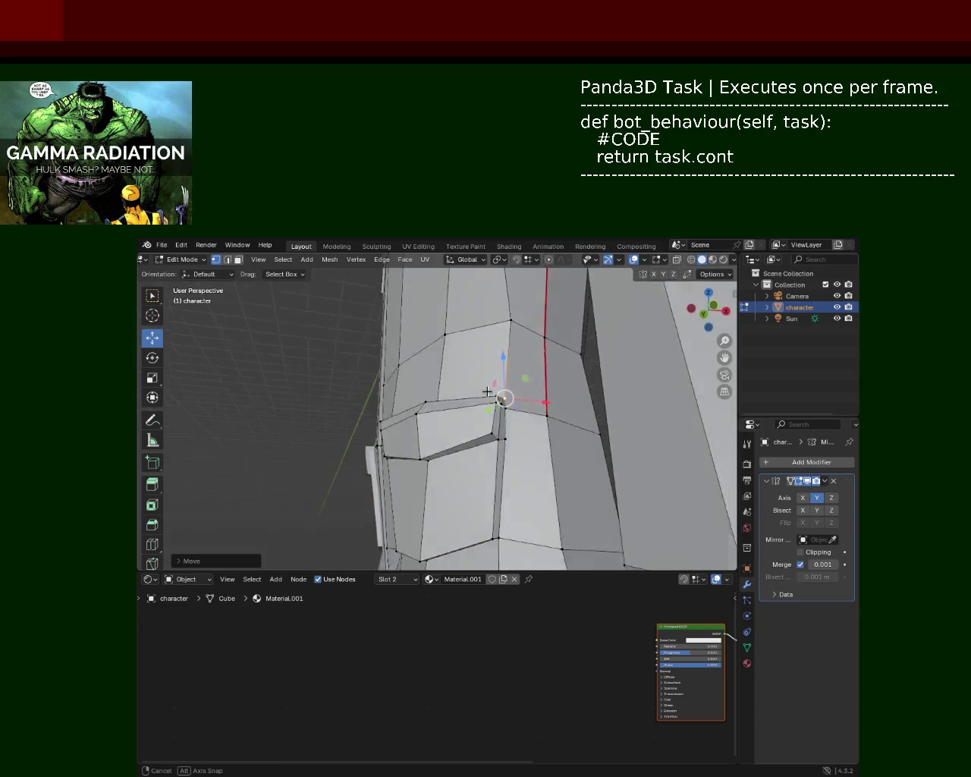
{"action": "middle_click_drag", "start_coordinate": [500, 326], "coordinate": [494, 402]}
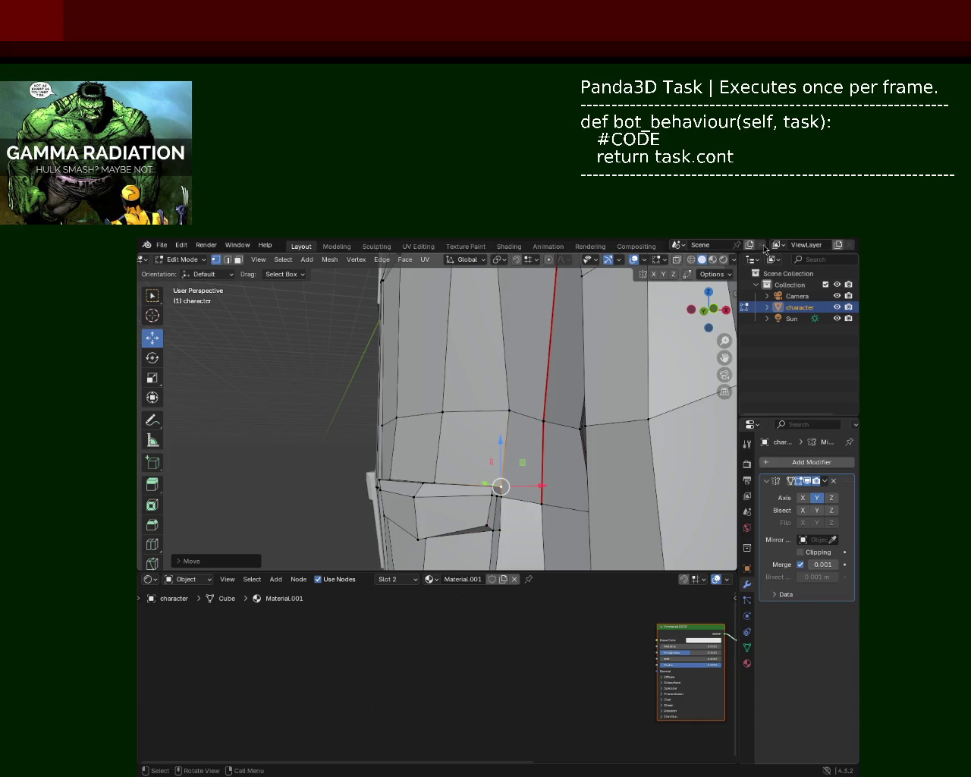
{"action": "mouse_move", "coordinate": [574, 351]}
{"action": "middle_mouse_down", "text": "ctrl"}
{"action": "mouse_move", "coordinate": [591, 411]}
{"action": "mouse_move", "coordinate": [441, 378]}
{"action": "mouse_move", "coordinate": [507, 410]}
{"action": "middle_mouse_up", "text": "ctrl"}
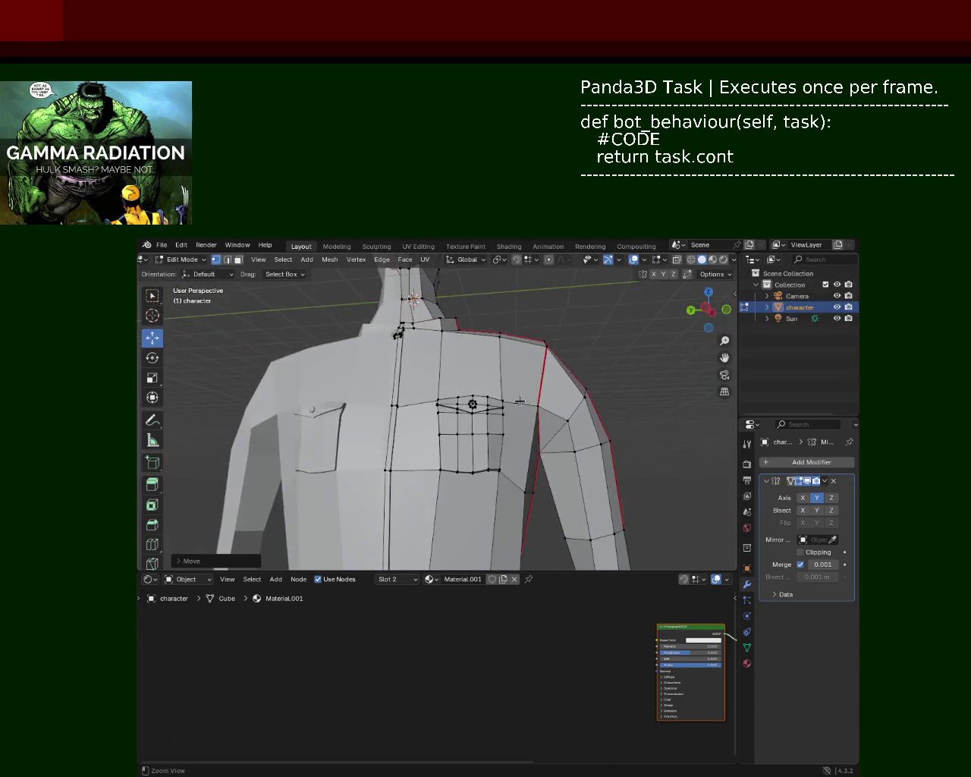
Nudge the armpit vertex where the arm meets the chest slightly along the Y axis.
{"action": "mouse_move", "coordinate": [507, 410]}
{"action": "left_mouse_down"}
{"action": "mouse_move", "coordinate": [491, 410]}
{"action": "mouse_move", "coordinate": [522, 427]}
{"action": "mouse_move", "coordinate": [511, 413]}
{"action": "left_mouse_up"}
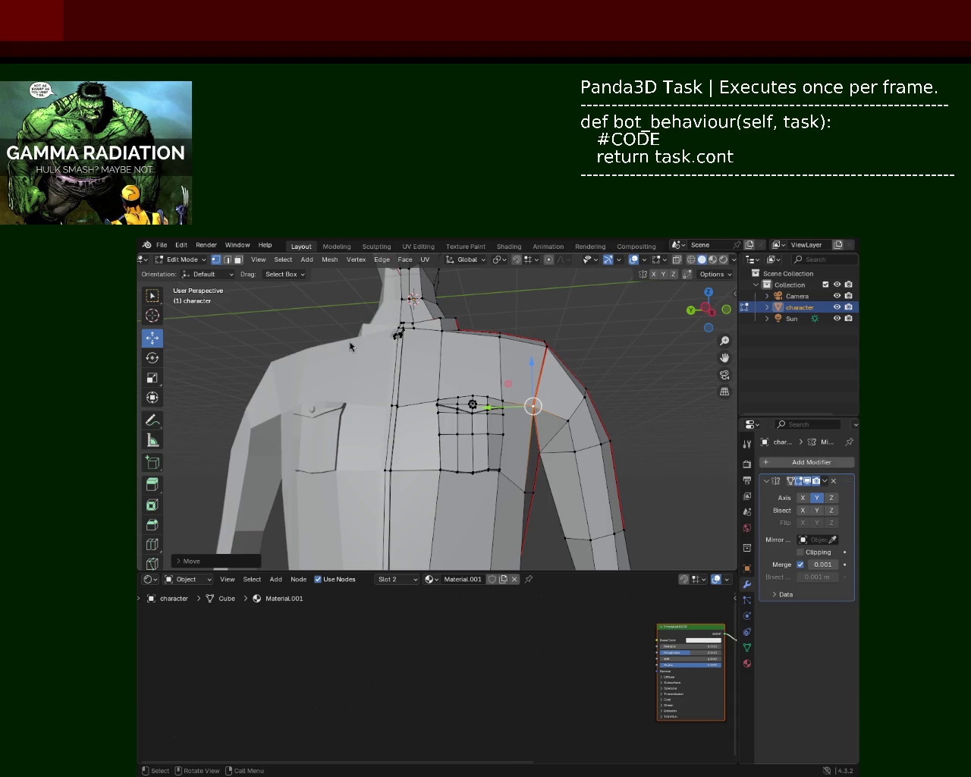
{"action": "scroll", "coordinate": [474, 340], "scroll_direction": "down", "scroll_amount": 3}
{"action": "scroll", "coordinate": [481, 334], "scroll_direction": "up", "scroll_amount": 4}
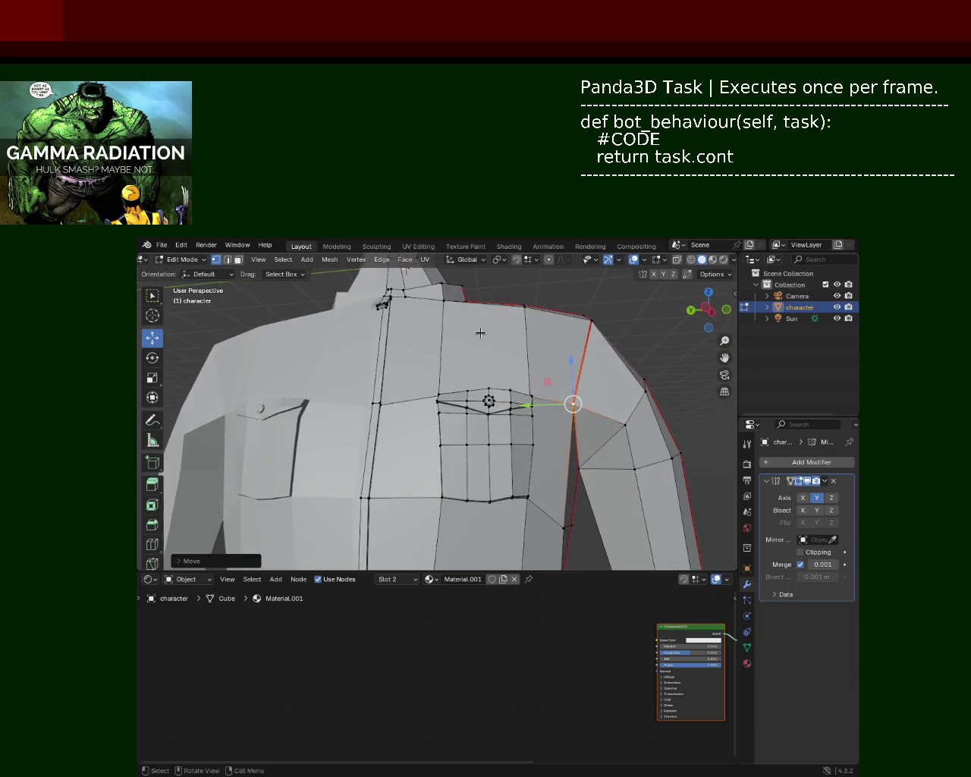
{"action": "scroll", "coordinate": [480, 333], "scroll_direction": "down", "scroll_amount": 3}
{"action": "scroll", "coordinate": [419, 354], "scroll_direction": "up", "scroll_amount": 3}
{"action": "middle_click_drag", "start_coordinate": [419, 354], "coordinate": [433, 336]}
{"action": "scroll", "coordinate": [474, 459], "scroll_direction": "up", "scroll_amount": 2}
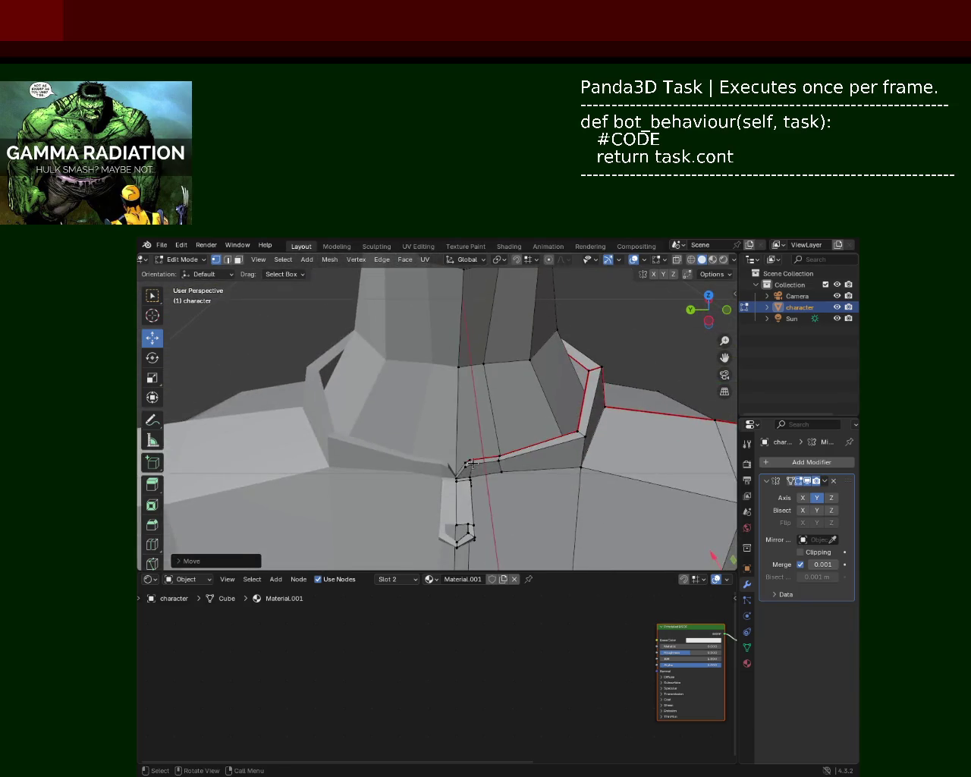
Raise the two selected collar front-edge vertices along Z.
{"action": "left_click", "coordinate": [472, 460]}
{"action": "left_click", "coordinate": [500, 458], "text": "shift"}
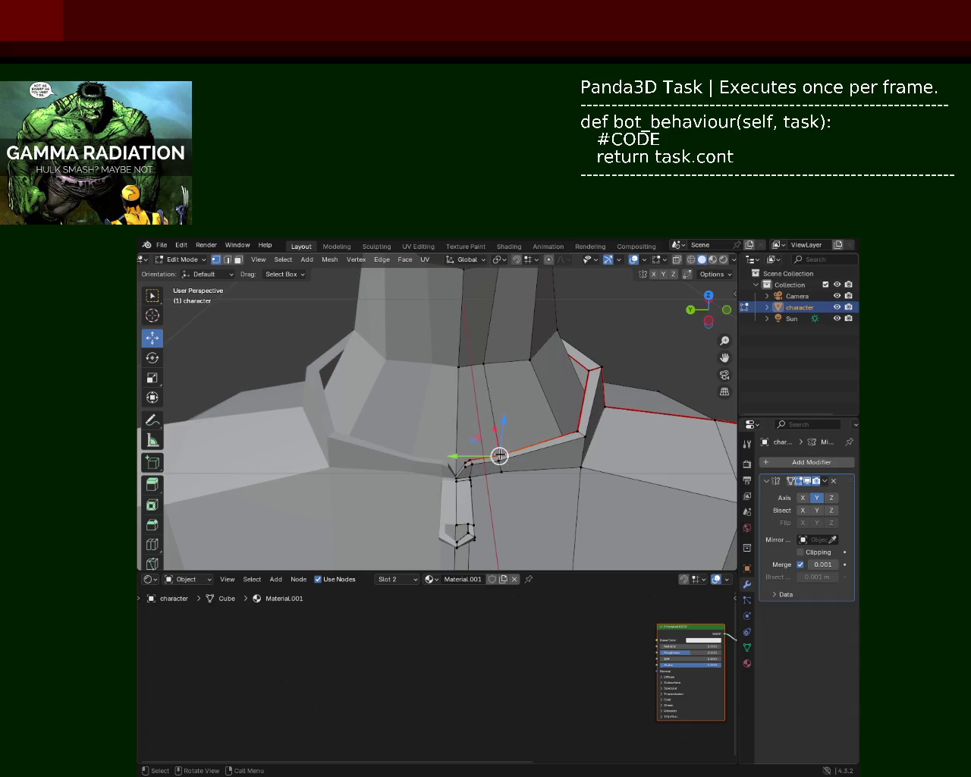
{"action": "left_click_drag", "start_coordinate": [504, 420], "coordinate": [503, 419]}
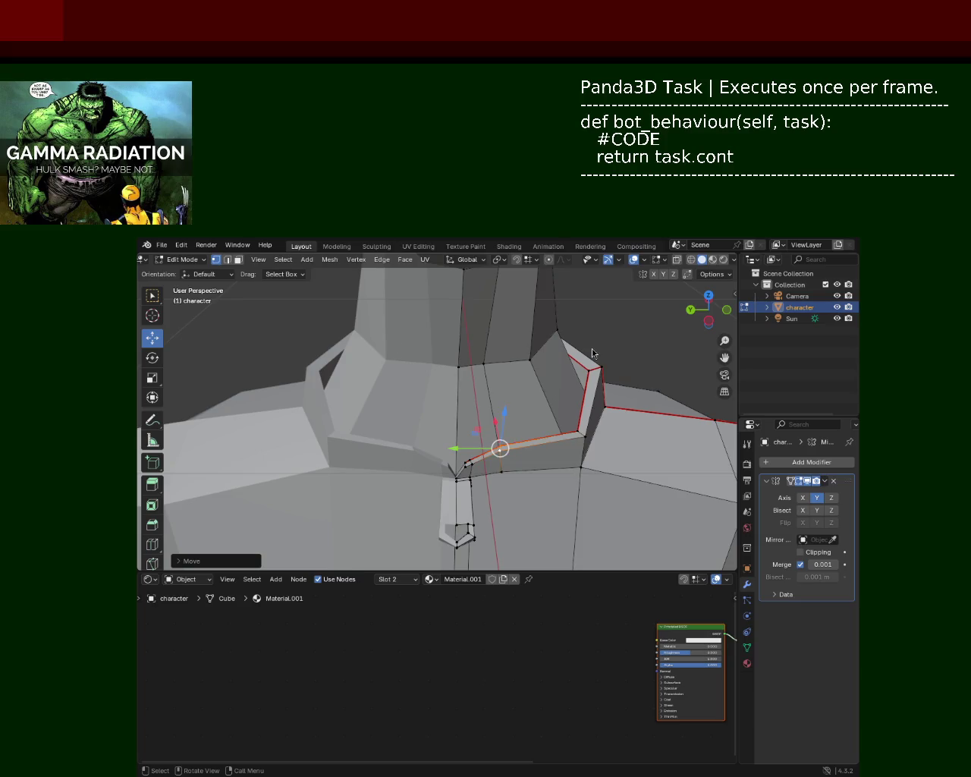
{"action": "middle_click_drag", "start_coordinate": [596, 354], "coordinate": [526, 411]}
Lift the collar's outer corner vertex higher along Z.
{"action": "left_click", "coordinate": [597, 434]}
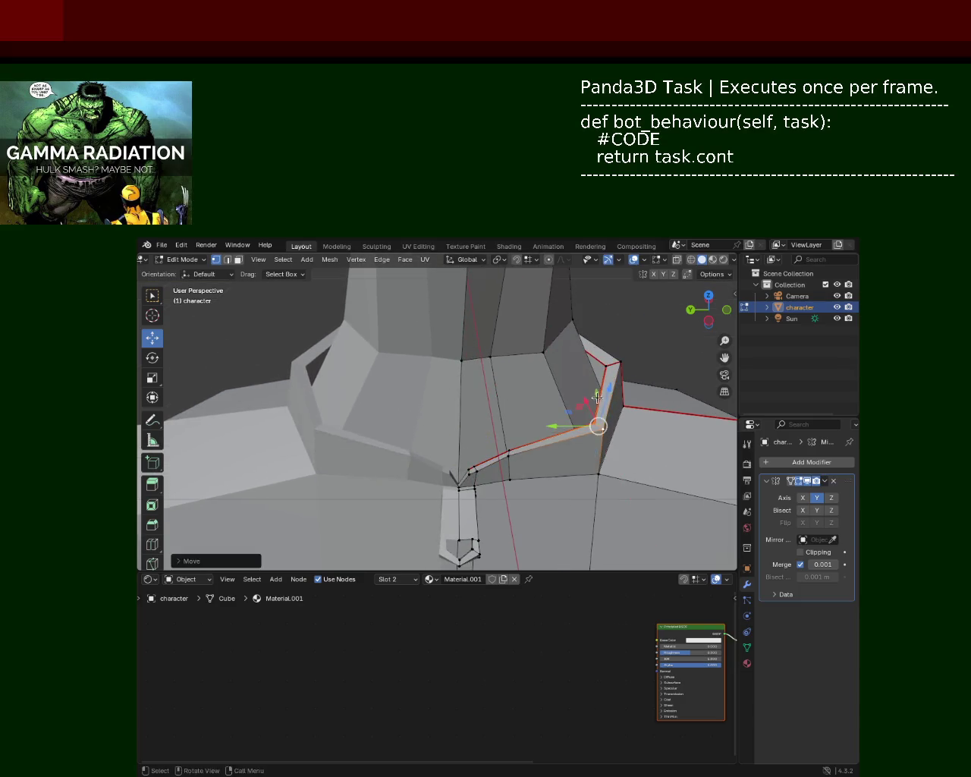
{"action": "key", "text": "g"}
{"action": "key", "text": "z"}
{"action": "key", "text": "Escape"}
{"action": "key", "text": "g"}
{"action": "key", "text": "z"}
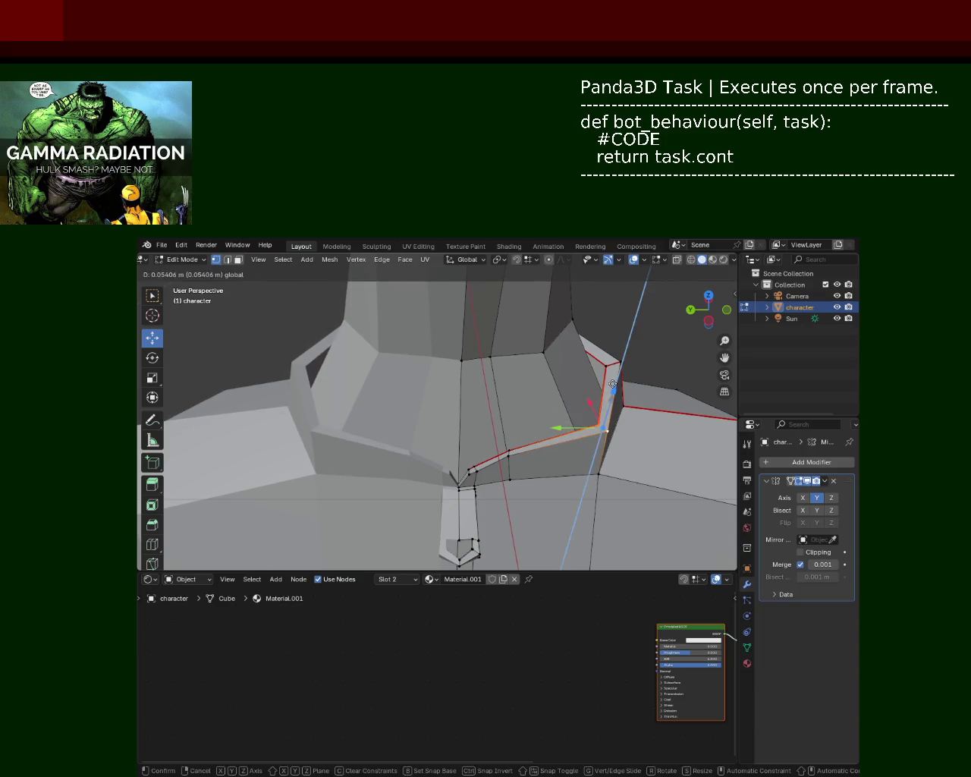
{"action": "left_click", "coordinate": [468, 455]}
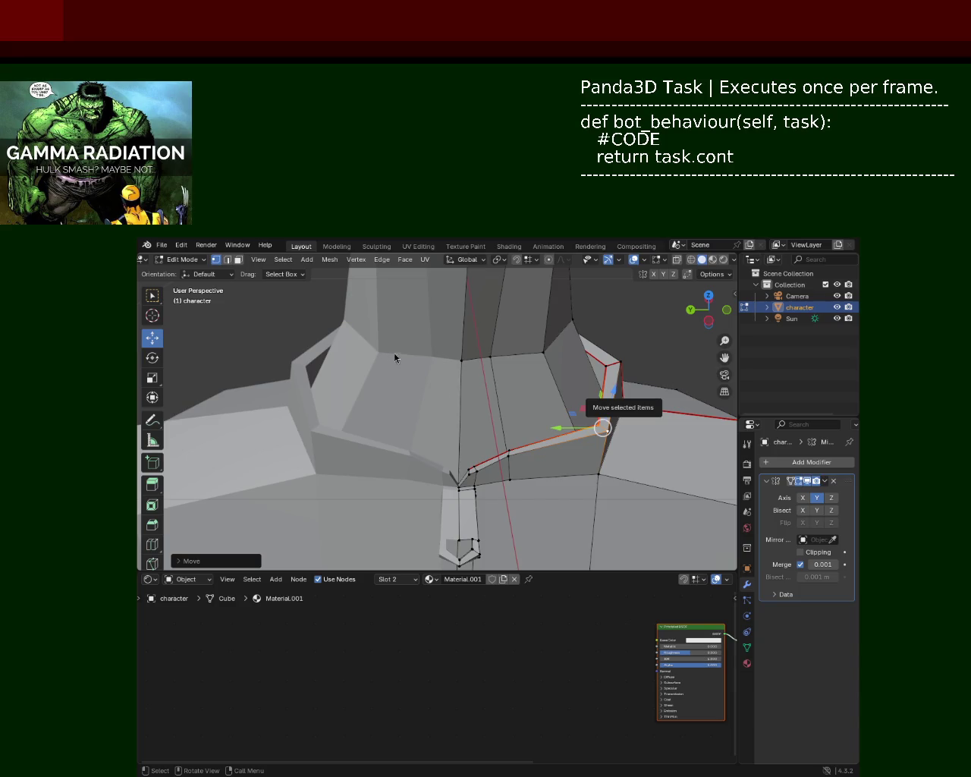
Lower the collar vertex at the centre seam along Z.
{"action": "scroll", "coordinate": [525, 443], "scroll_direction": "down", "scroll_amount": 5}
{"action": "scroll", "coordinate": [525, 442], "scroll_direction": "up", "scroll_amount": 2}
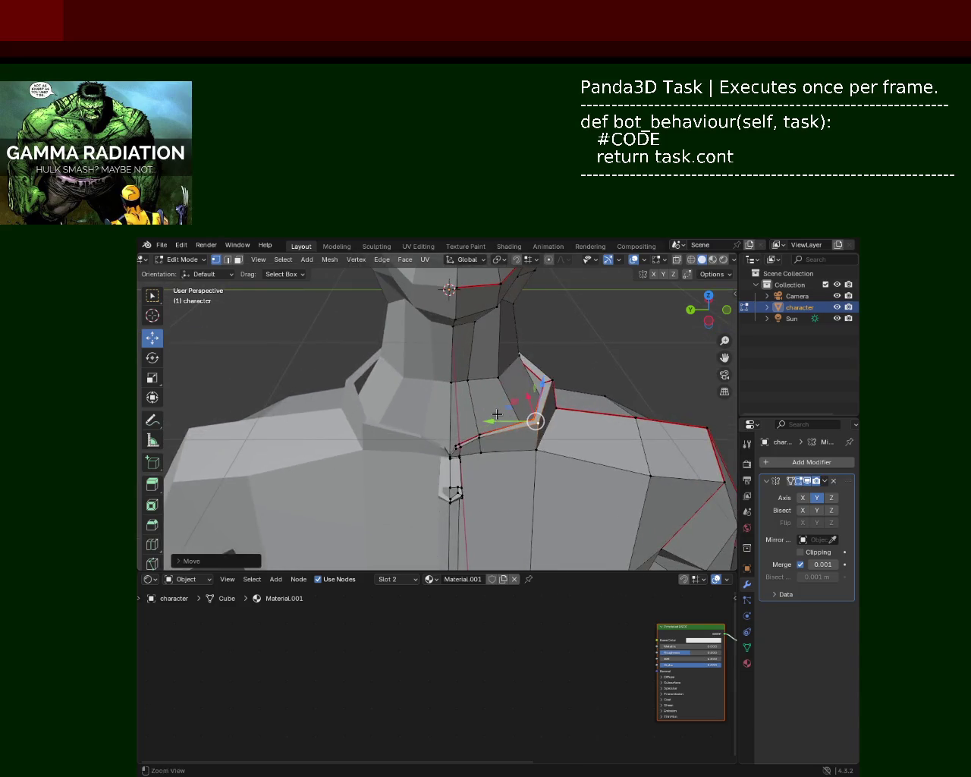
{"action": "scroll", "coordinate": [455, 441], "scroll_direction": "up", "scroll_amount": 4}
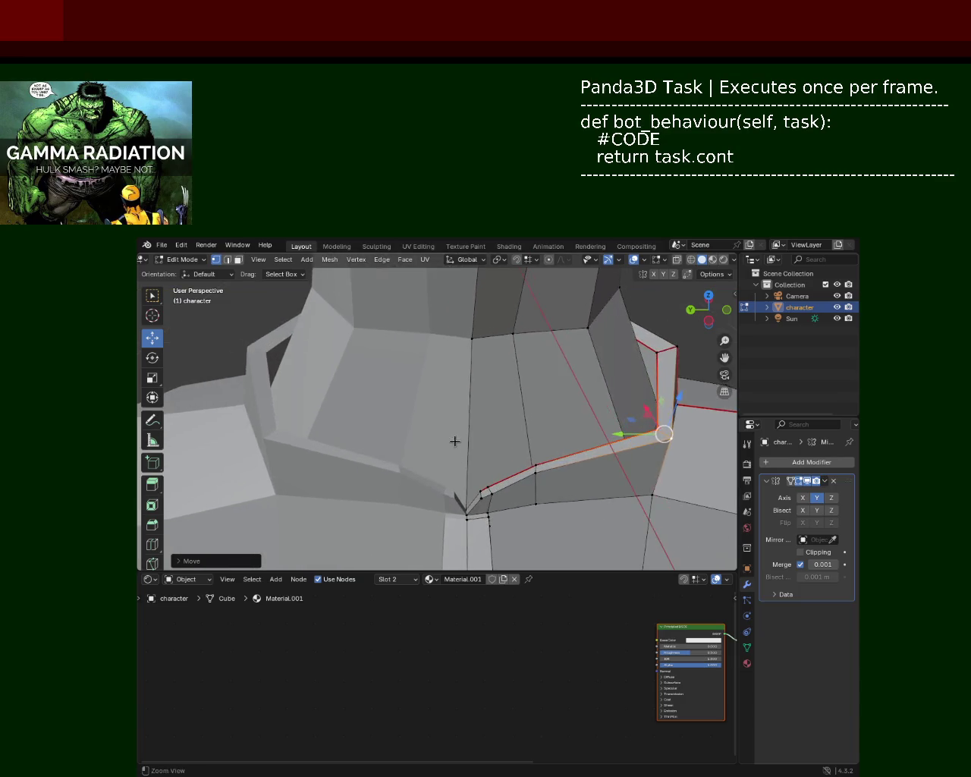
{"action": "left_click", "coordinate": [489, 484]}
{"action": "key", "text": "g"}
{"action": "key", "text": "z"}
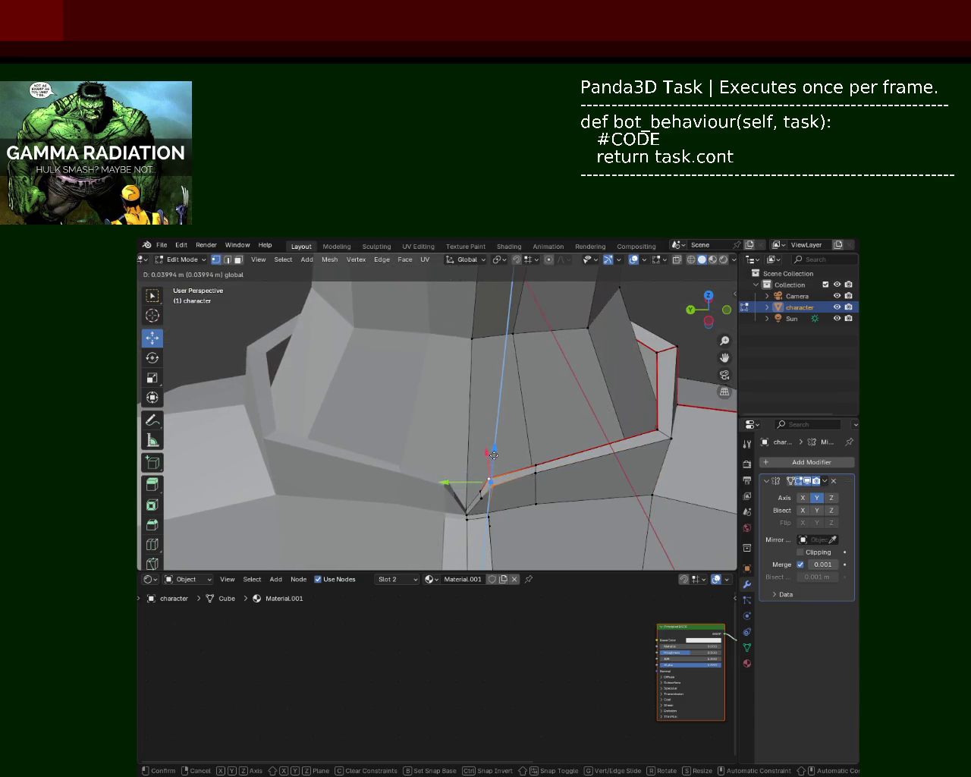
{"action": "left_click", "coordinate": [492, 486]}
Move the vertex beside the centre seam down along Z and sideways along Y.
{"action": "left_click", "coordinate": [534, 470], "text": "shift"}
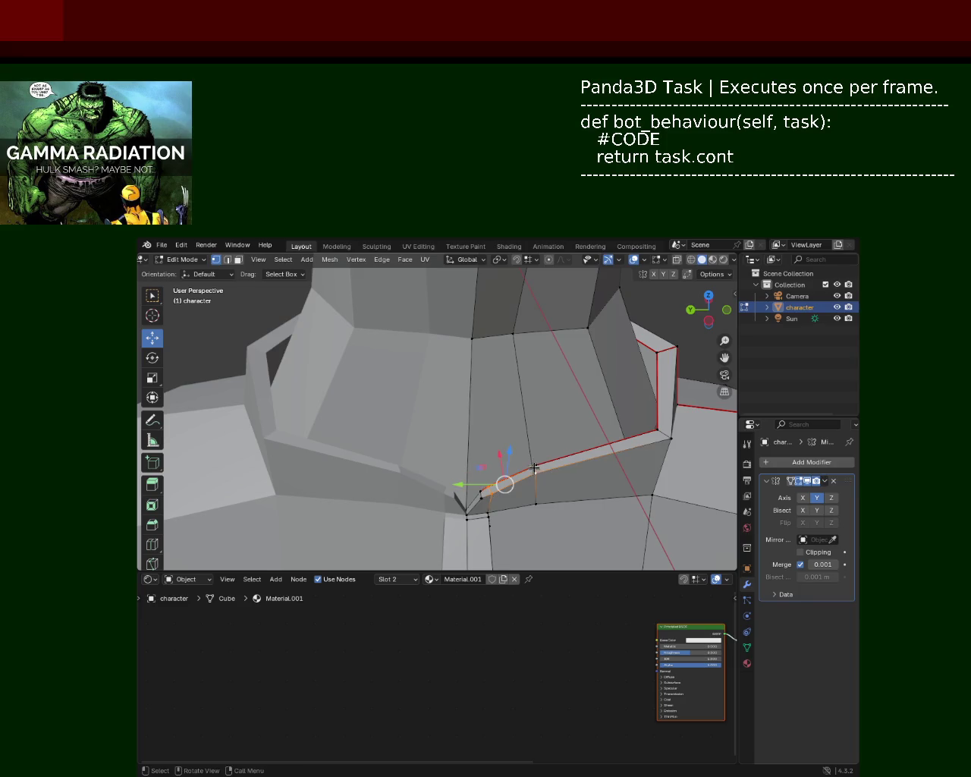
{"action": "left_click", "coordinate": [535, 470]}
{"action": "left_click", "coordinate": [487, 493]}
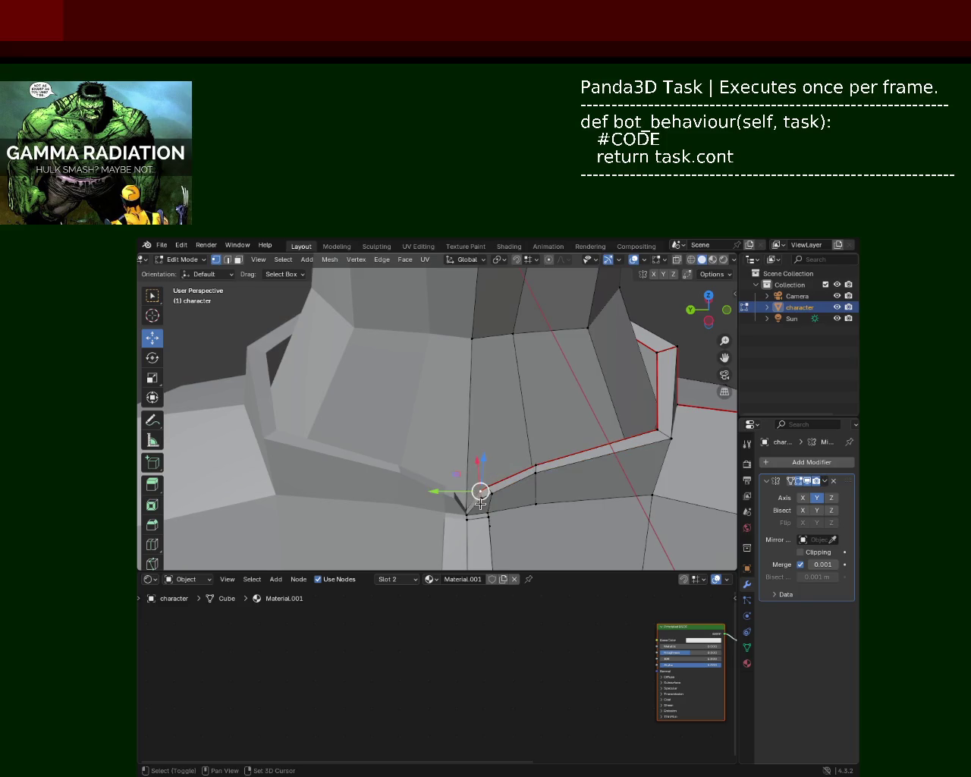
{"action": "key", "text": "g"}
{"action": "key", "text": "z"}
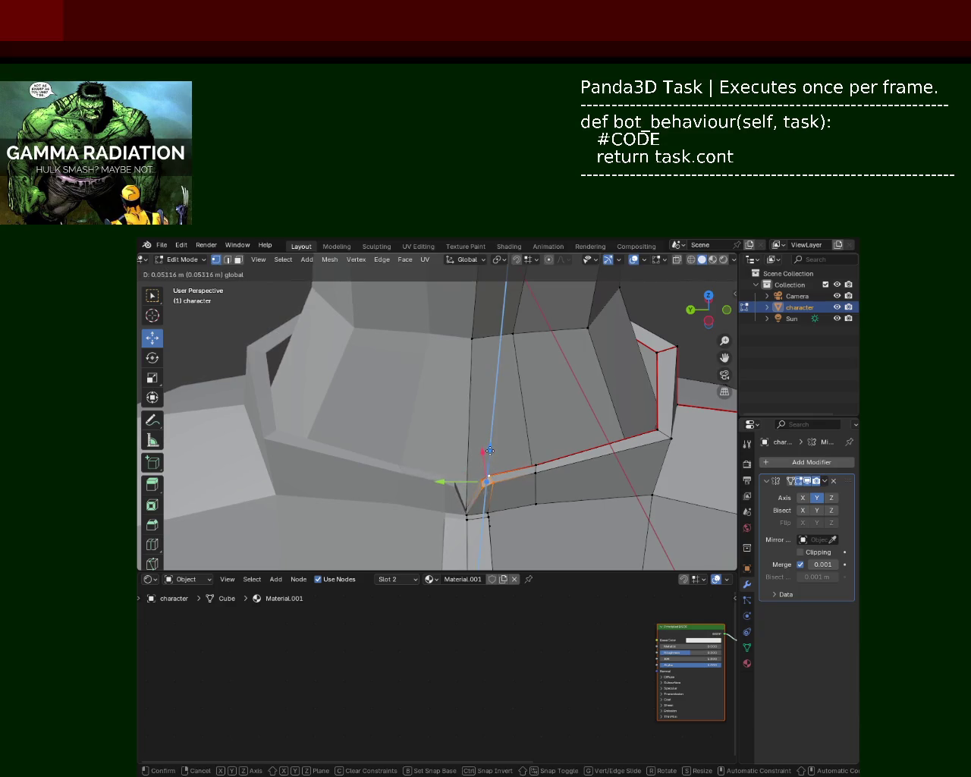
{"action": "left_click", "coordinate": [484, 490]}
{"action": "left_click", "coordinate": [482, 493]}
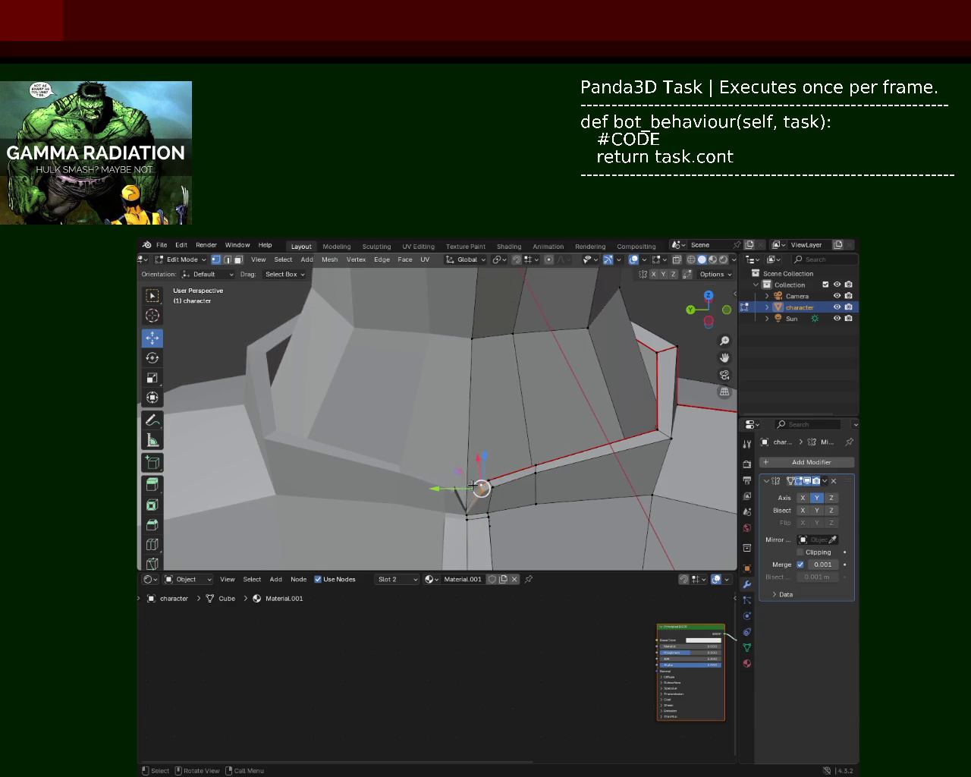
{"action": "key", "text": "g"}
{"action": "key", "text": "y"}
{"action": "left_click", "coordinate": [476, 475]}
{"action": "key", "text": "g"}
{"action": "key", "text": "z"}
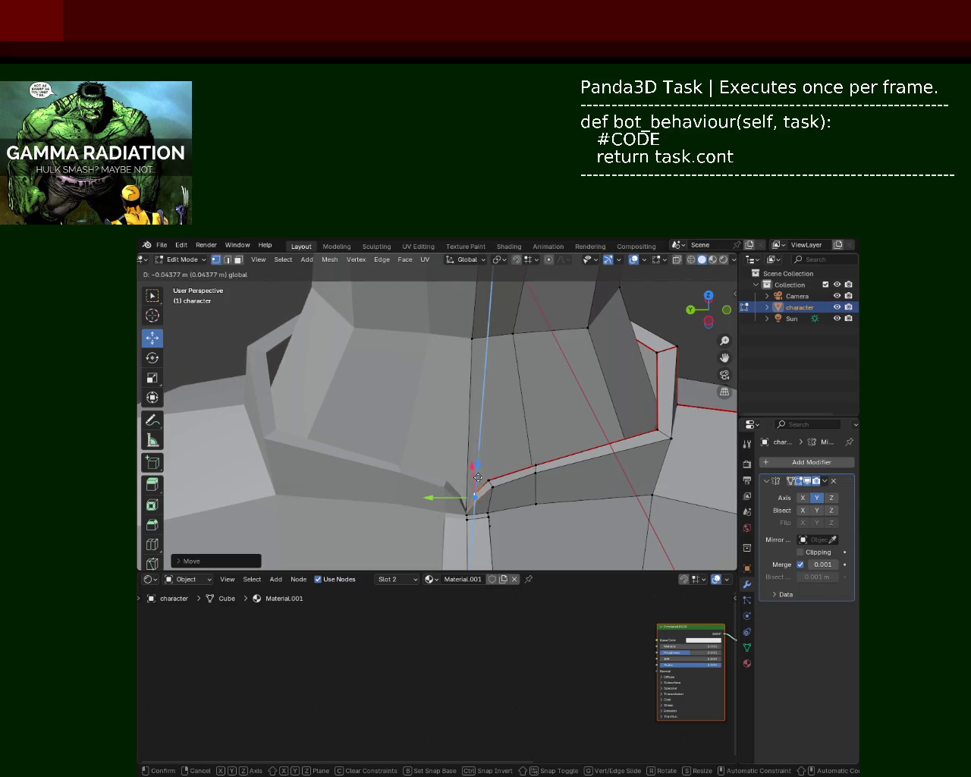
{"action": "left_click", "coordinate": [477, 472]}
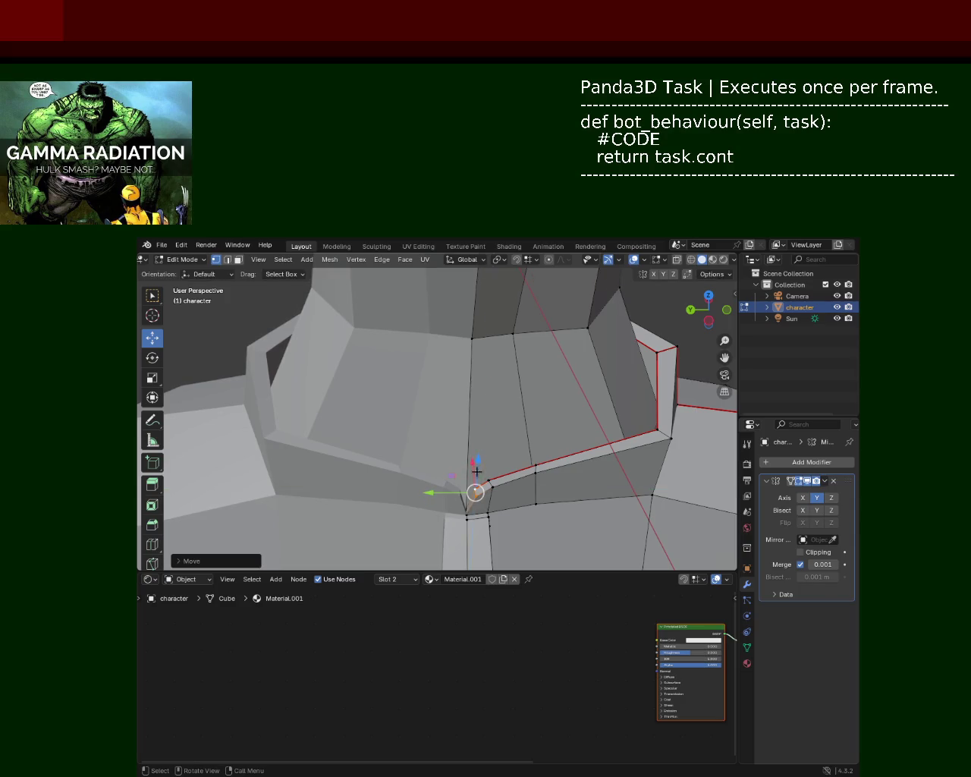
Shift the next collar-edge vertex along Y and raise it along Z.
{"action": "left_click", "coordinate": [536, 471]}
{"action": "key", "text": "g"}
{"action": "key", "text": "y"}
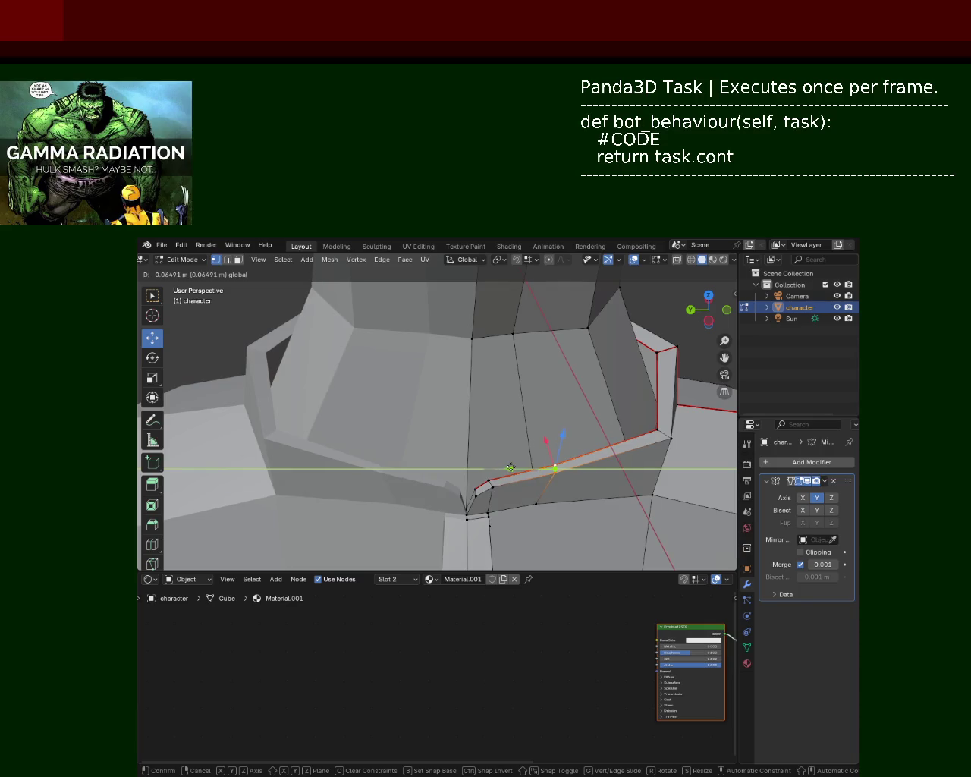
{"action": "left_click", "coordinate": [510, 467]}
{"action": "key", "text": "g"}
{"action": "key", "text": "z"}
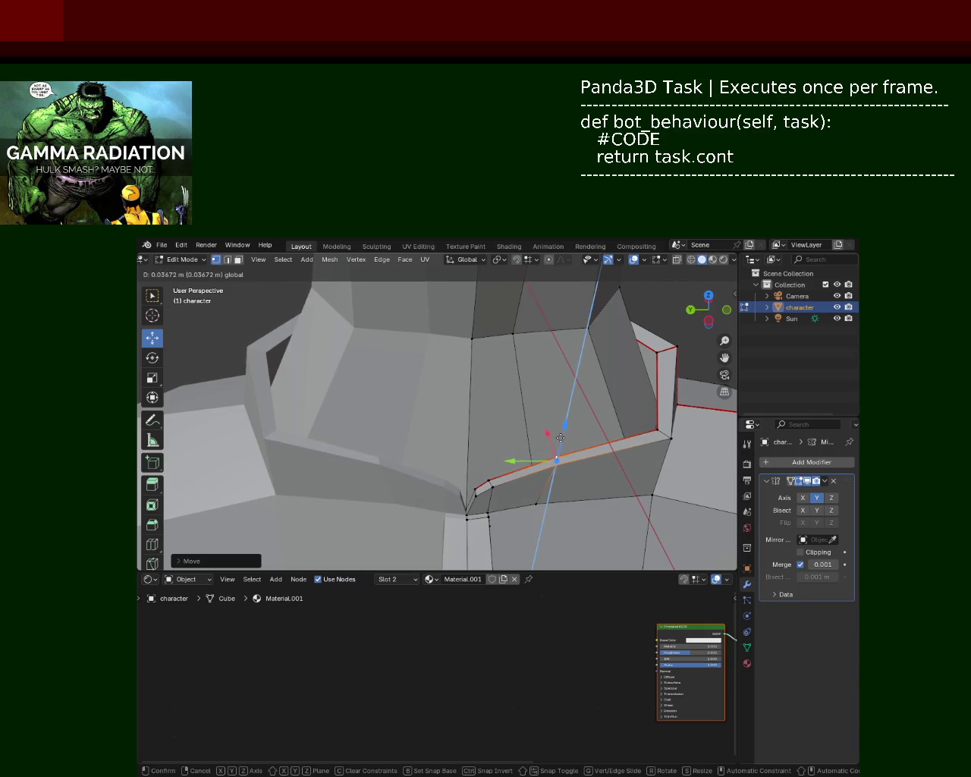
{"action": "left_click", "coordinate": [560, 438]}
{"action": "middle_click_drag", "start_coordinate": [560, 438], "coordinate": [535, 394]}
{"action": "left_click", "coordinate": [550, 410]}
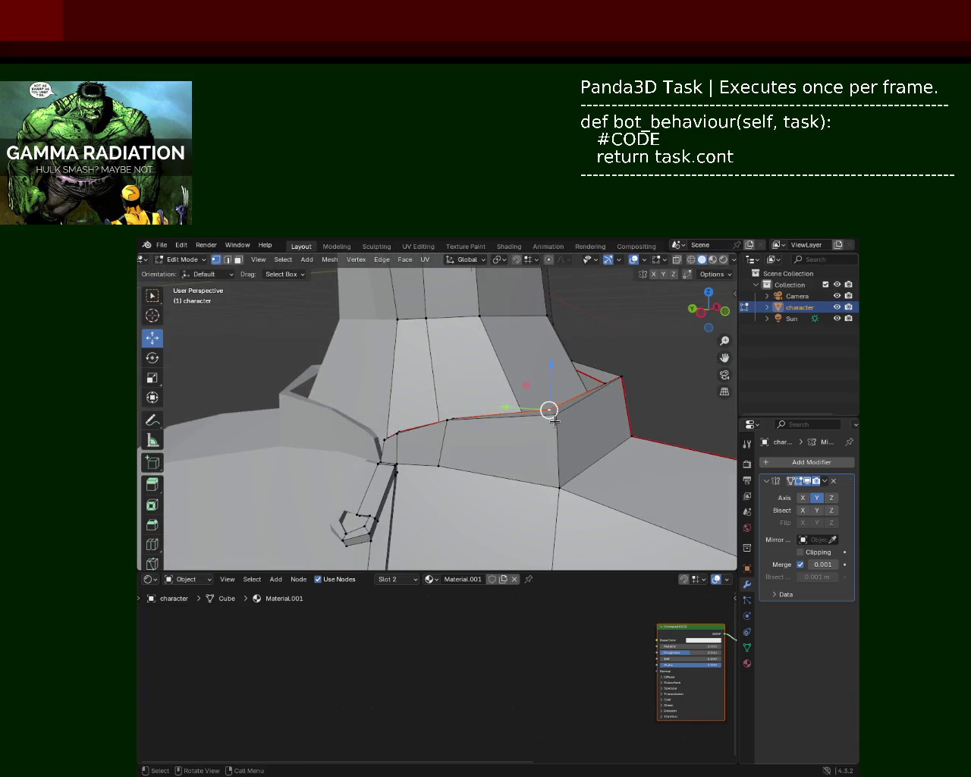
Reposition the collar's outer corner vertex with two free moves.
{"action": "key", "text": "g"}
{"action": "left_click", "coordinate": [560, 382]}
{"action": "mouse_move", "coordinate": [559, 383]}
{"action": "middle_mouse_down"}
{"action": "mouse_move", "coordinate": [462, 427]}
{"action": "mouse_move", "coordinate": [476, 406]}
{"action": "mouse_move", "coordinate": [514, 406]}
{"action": "middle_mouse_up"}
{"action": "key", "text": "g"}
{"action": "left_click", "coordinate": [462, 424]}
{"action": "scroll", "coordinate": [490, 412], "scroll_direction": "down", "scroll_amount": 3}
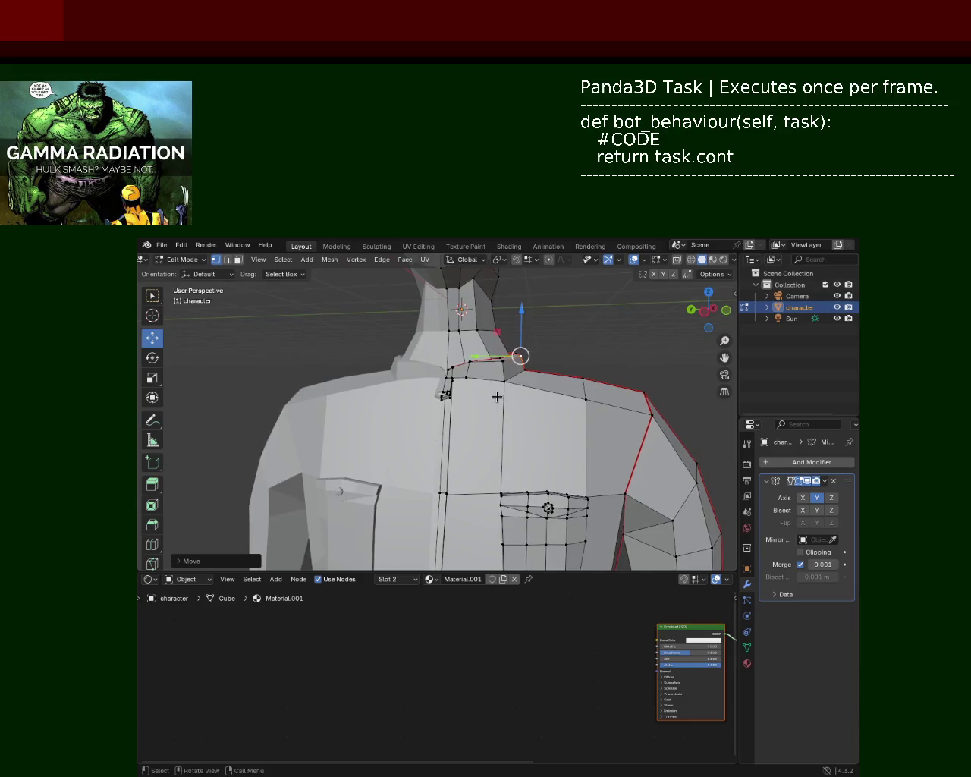
{"action": "mouse_move", "coordinate": [565, 346]}
{"action": "middle_mouse_down"}
{"action": "mouse_move", "coordinate": [373, 434]}
{"action": "mouse_move", "coordinate": [401, 429]}
{"action": "middle_mouse_up"}
{"action": "scroll", "coordinate": [357, 407], "scroll_direction": "up", "scroll_amount": 2}
Pull the collar tip vertex up and outward into a sharp point, adjusting its height.
{"action": "left_click", "coordinate": [494, 377]}
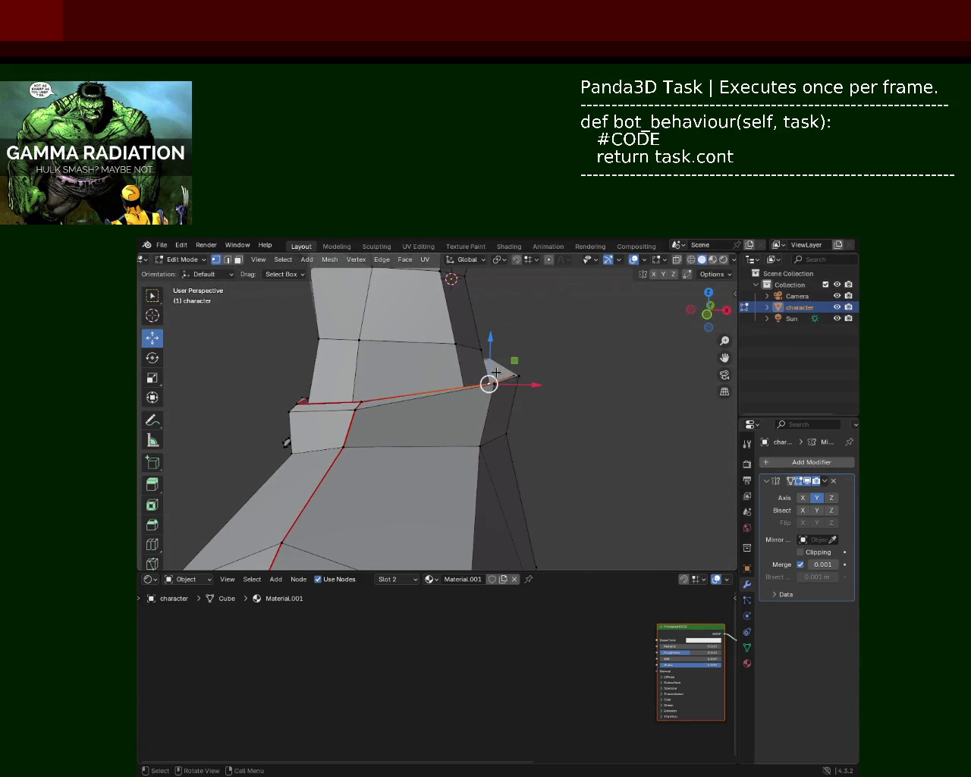
{"action": "left_click_drag", "start_coordinate": [491, 347], "coordinate": [526, 396]}
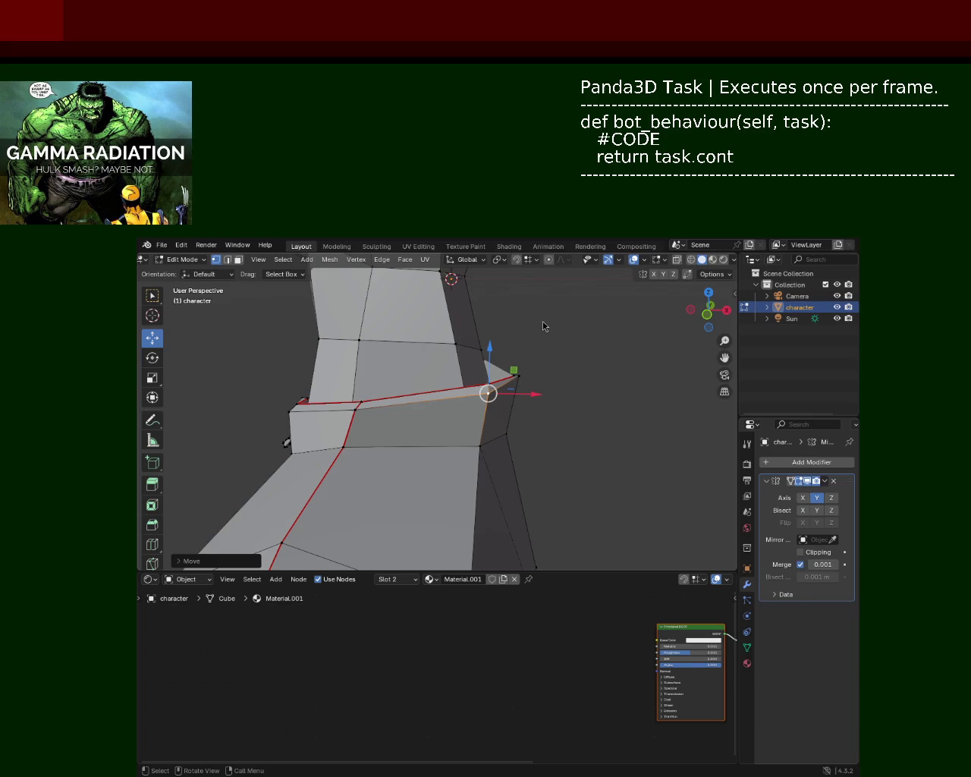
{"action": "left_click_drag", "start_coordinate": [525, 384], "coordinate": [540, 377]}
{"action": "scroll", "coordinate": [540, 378], "scroll_direction": "up", "scroll_amount": 1}
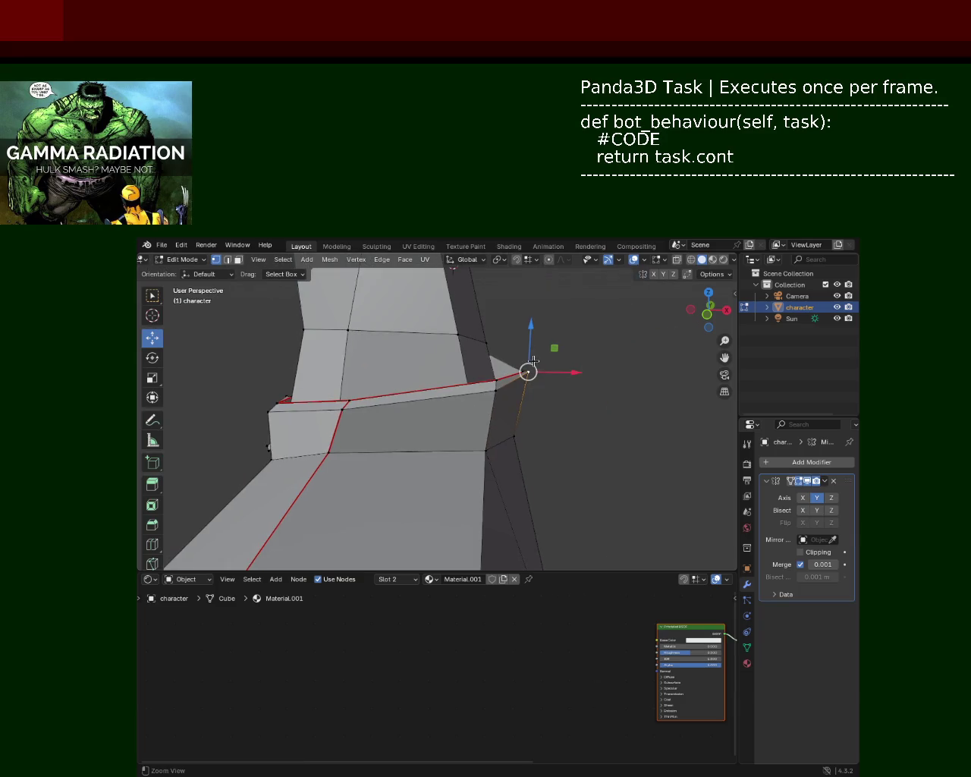
{"action": "scroll", "coordinate": [540, 378], "scroll_direction": "up", "scroll_amount": 1}
{"action": "scroll", "coordinate": [540, 377], "scroll_direction": "up", "scroll_amount": 1}
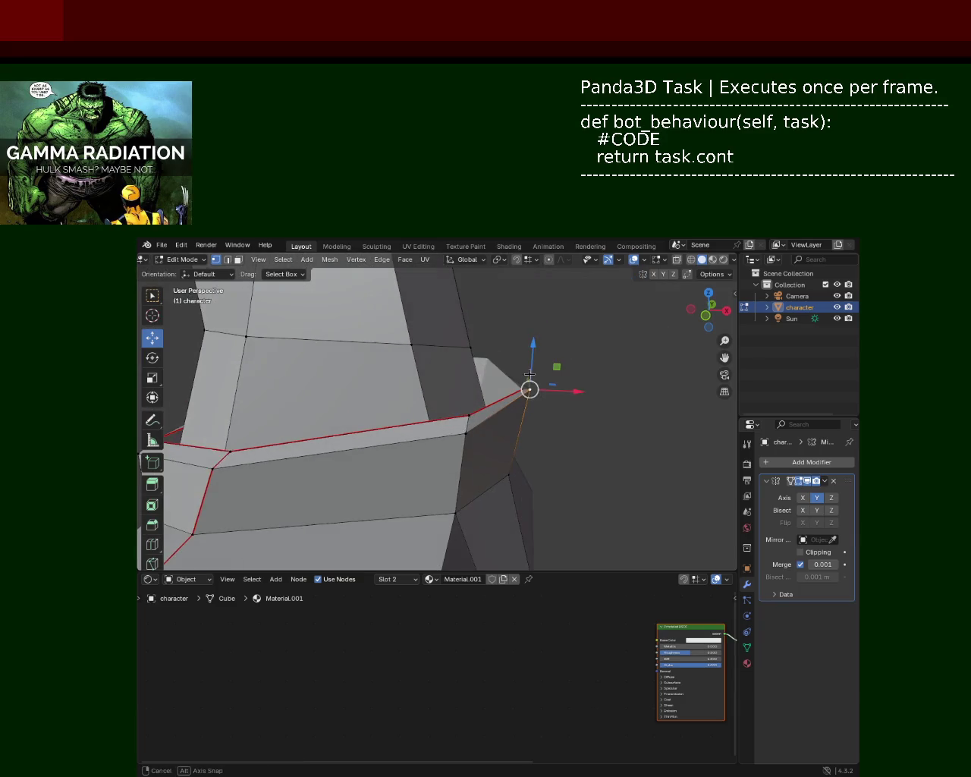
{"action": "left_click_drag", "start_coordinate": [532, 356], "coordinate": [532, 370]}
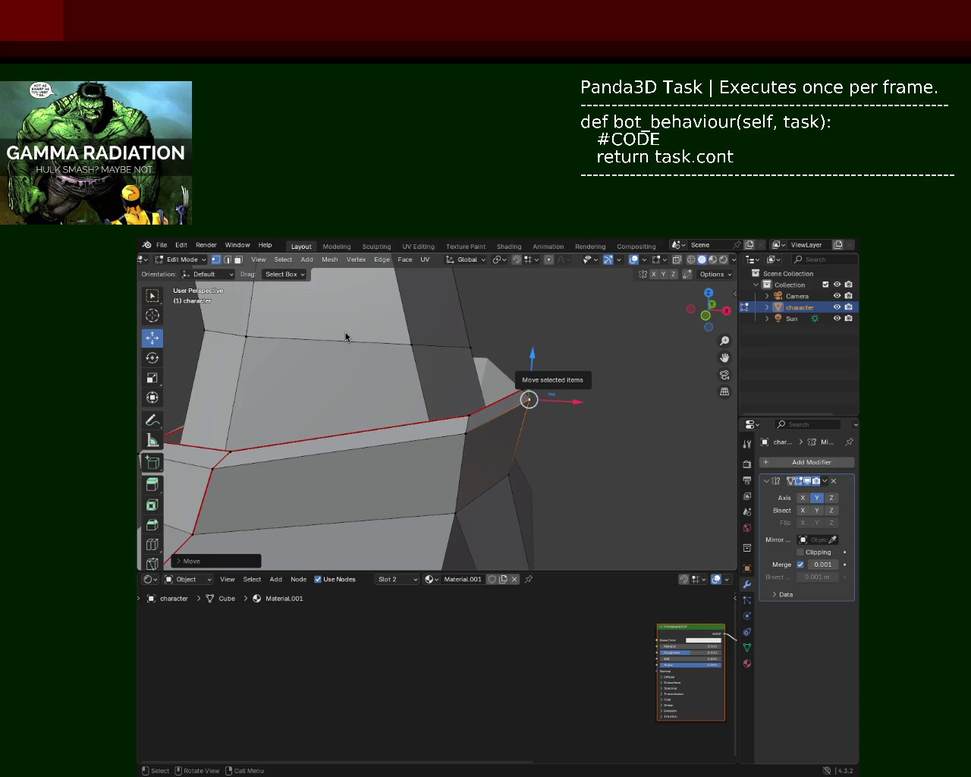
{"action": "middle_click_drag", "start_coordinate": [527, 372], "coordinate": [392, 369]}
{"action": "middle_click_drag", "start_coordinate": [557, 375], "coordinate": [489, 433]}
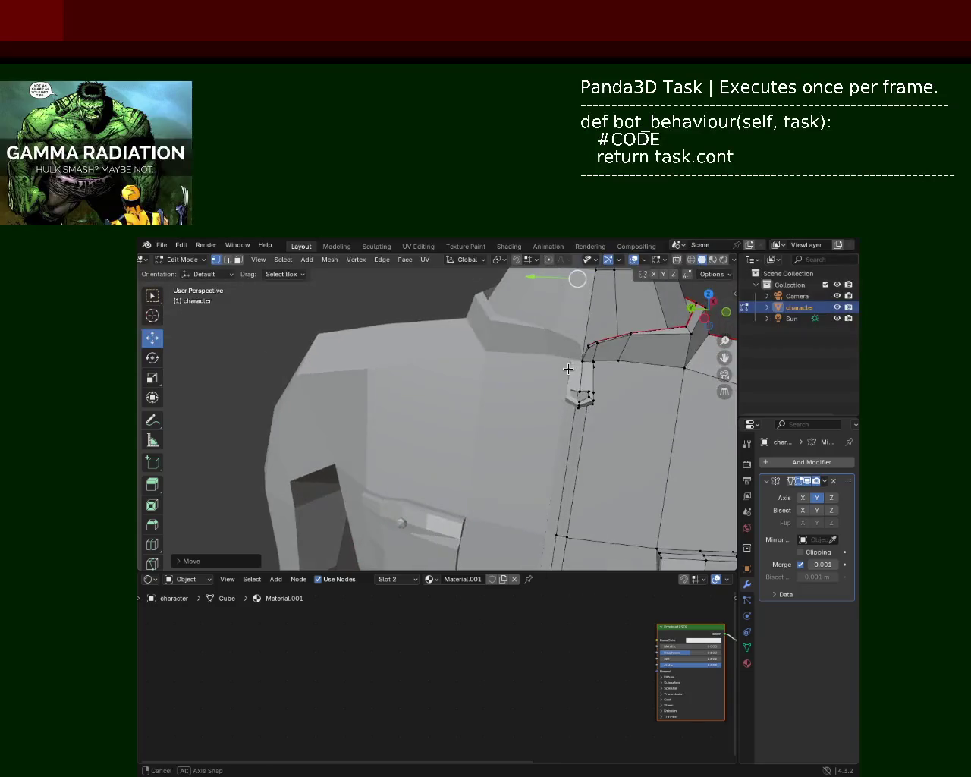
Raise the two collar crease vertices along Z.
{"action": "scroll", "coordinate": [489, 434], "scroll_direction": "up", "scroll_amount": 5}
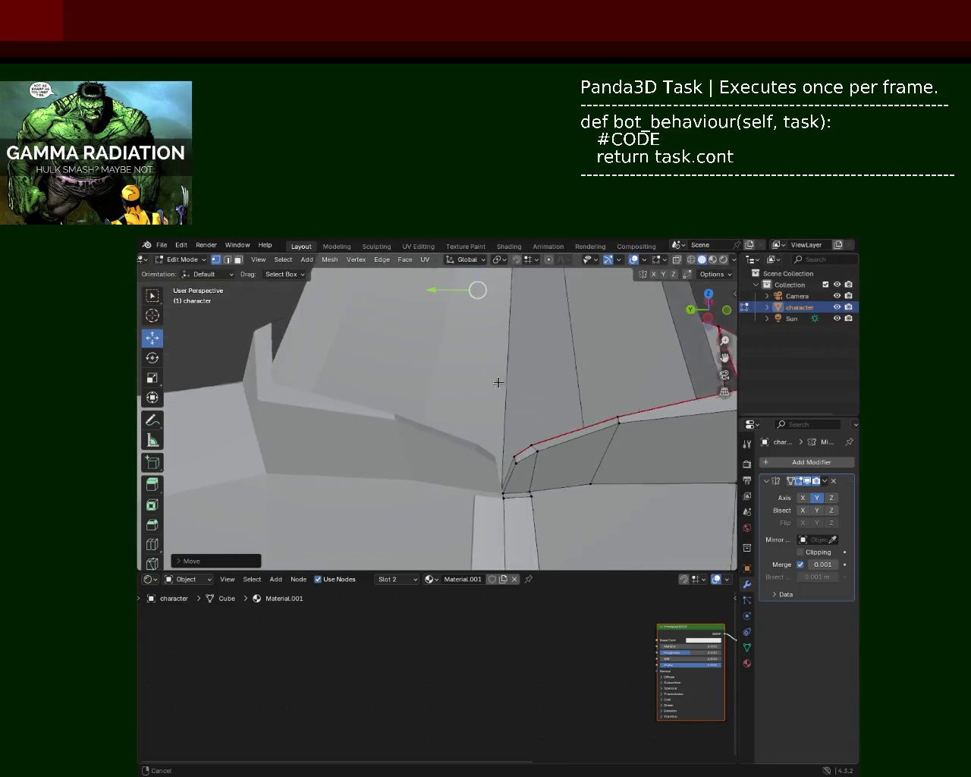
{"action": "middle_click_drag", "start_coordinate": [622, 460], "coordinate": [559, 381], "text": "shift"}
{"action": "left_click", "coordinate": [605, 363]}
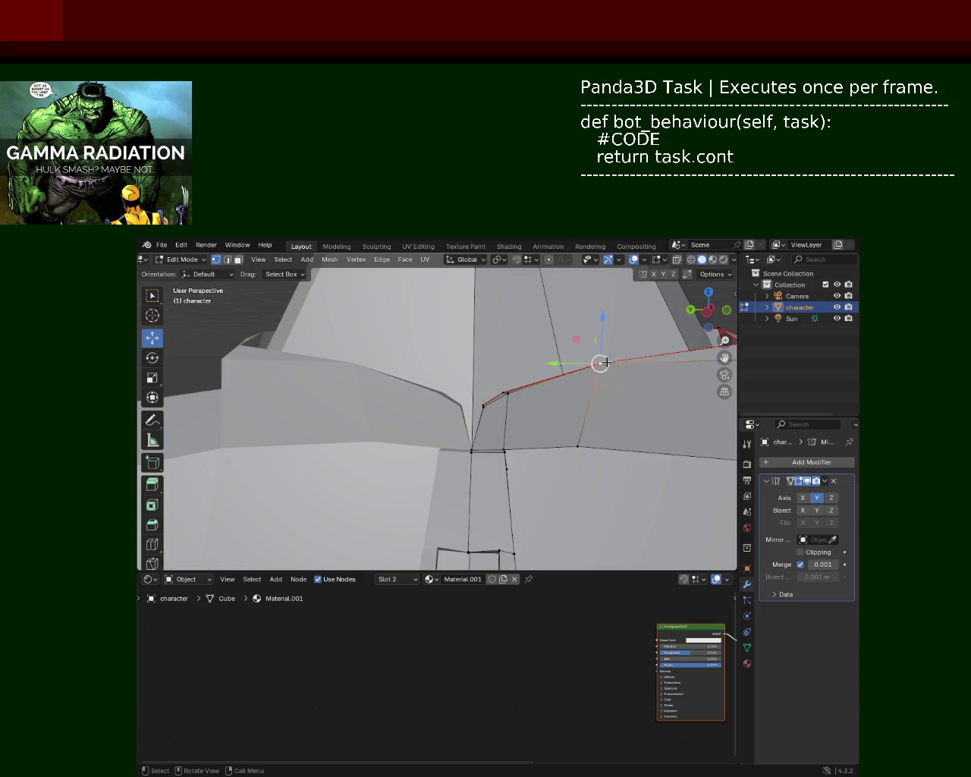
{"action": "left_click", "coordinate": [480, 416], "text": "shift"}
{"action": "key", "text": "g"}
{"action": "key", "text": "z"}
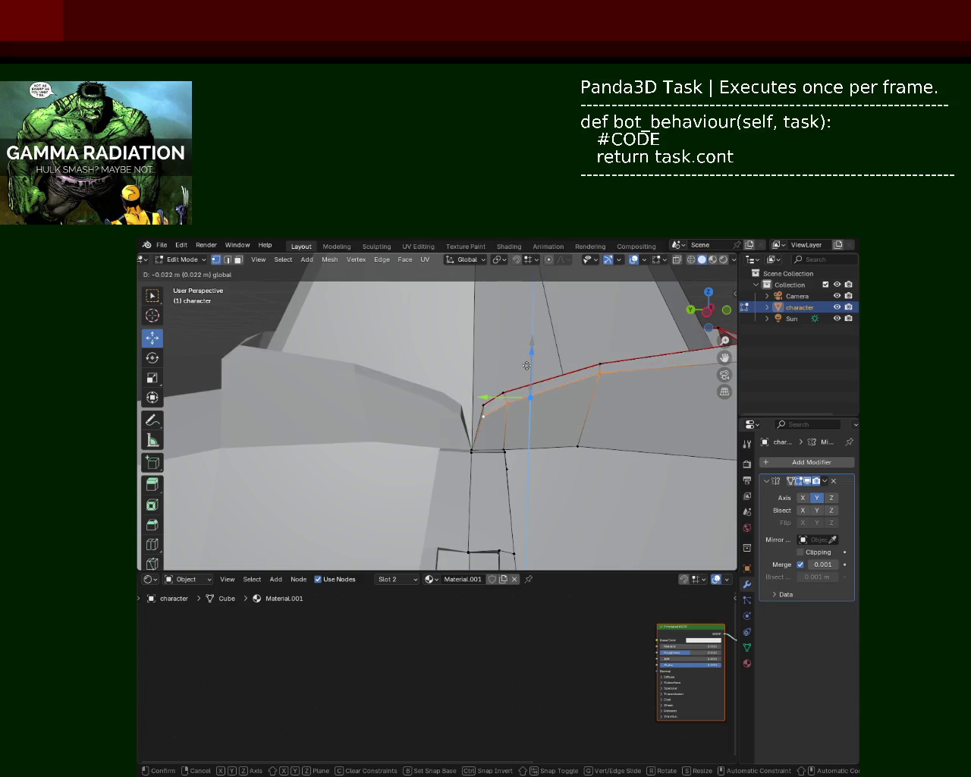
{"action": "left_click", "coordinate": [527, 366]}
Slide a crease vertex sideways along Y, then back slightly.
{"action": "mouse_move", "coordinate": [479, 347]}
{"action": "middle_mouse_down"}
{"action": "mouse_move", "coordinate": [491, 400]}
{"action": "mouse_move", "coordinate": [525, 392]}
{"action": "middle_mouse_up"}
{"action": "middle_click_drag", "start_coordinate": [458, 412], "coordinate": [453, 385], "text": "ctrl"}
{"action": "left_click_drag", "start_coordinate": [431, 417], "coordinate": [443, 417]}
{"action": "mouse_move", "coordinate": [455, 414]}
{"action": "middle_mouse_down"}
{"action": "mouse_move", "coordinate": [460, 381]}
{"action": "mouse_move", "coordinate": [438, 495]}
{"action": "middle_mouse_up"}
{"action": "left_click_drag", "start_coordinate": [462, 438], "coordinate": [453, 443]}
{"action": "mouse_move", "coordinate": [456, 444]}
{"action": "middle_mouse_down"}
{"action": "mouse_move", "coordinate": [460, 417]}
{"action": "mouse_move", "coordinate": [451, 412]}
{"action": "middle_mouse_up"}
{"action": "mouse_move", "coordinate": [610, 437]}
{"action": "middle_mouse_down"}
{"action": "mouse_move", "coordinate": [520, 440]}
{"action": "mouse_move", "coordinate": [520, 412]}
{"action": "mouse_move", "coordinate": [496, 407]}
{"action": "mouse_move", "coordinate": [472, 347]}
{"action": "mouse_move", "coordinate": [453, 386]}
{"action": "mouse_move", "coordinate": [464, 386]}
{"action": "mouse_move", "coordinate": [455, 384]}
{"action": "middle_mouse_up"}
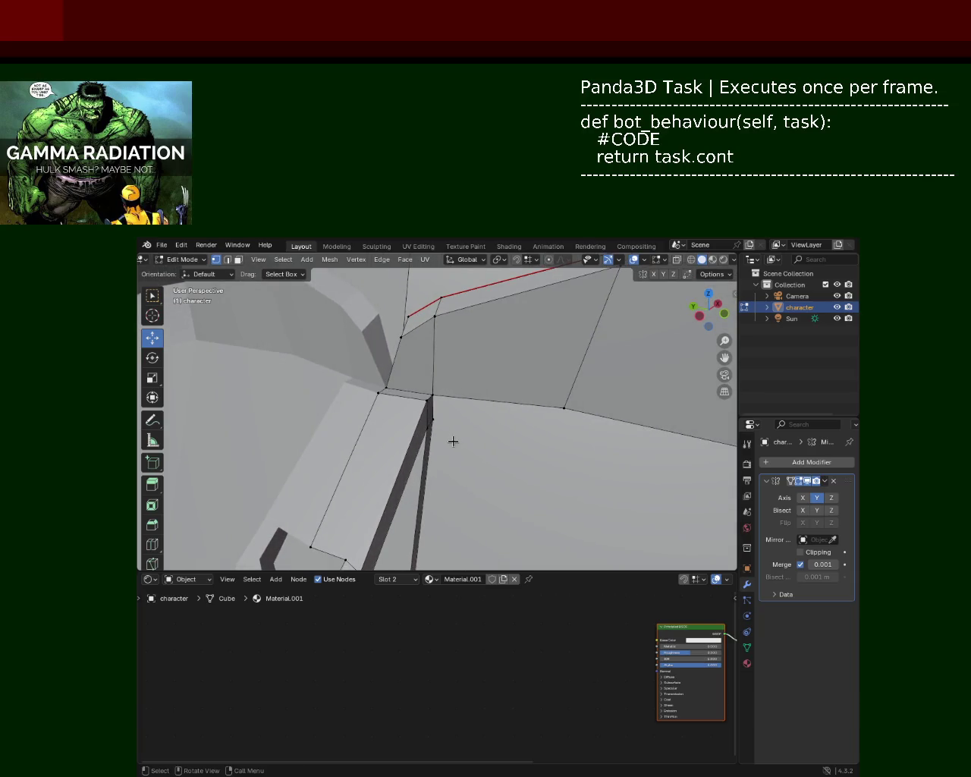
Move the corner vertex at the crease along Y, about 0.021 m.
{"action": "left_click_drag", "start_coordinate": [419, 395], "coordinate": [417, 390]}
{"action": "key", "text": "g"}
{"action": "key", "text": "y"}
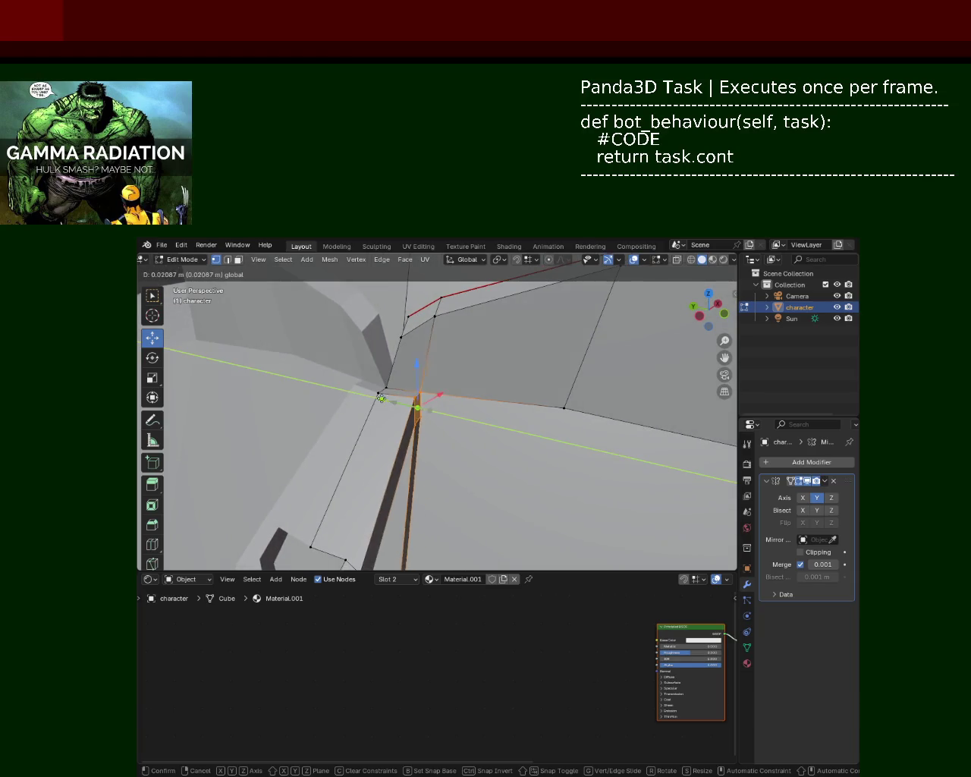
{"action": "left_click", "coordinate": [479, 445]}
{"action": "scroll", "coordinate": [481, 441], "scroll_direction": "down", "scroll_amount": 2}
{"action": "mouse_move", "coordinate": [461, 421]}
{"action": "middle_mouse_down"}
{"action": "mouse_move", "coordinate": [588, 425]}
{"action": "mouse_move", "coordinate": [542, 375]}
{"action": "mouse_move", "coordinate": [542, 428]}
{"action": "mouse_move", "coordinate": [544, 414]}
{"action": "mouse_move", "coordinate": [472, 388]}
{"action": "middle_mouse_up"}
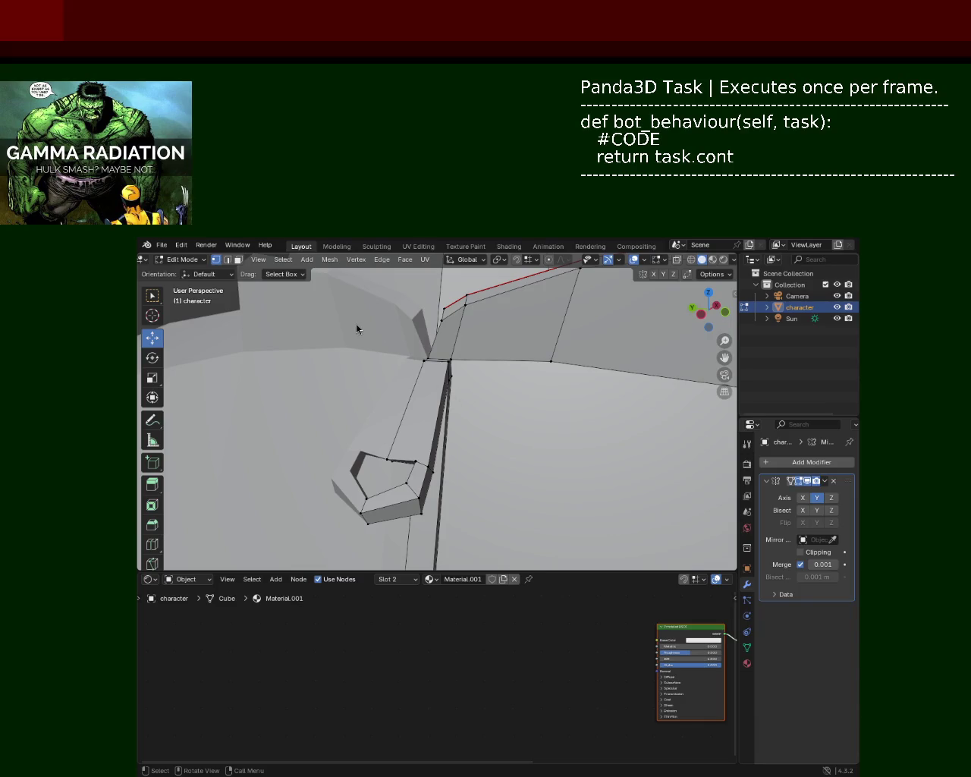
{"action": "scroll", "coordinate": [502, 428], "scroll_direction": "up", "scroll_amount": 3}
Subdivide the strip's long edge and connect the new midpoint vertex with an edge across the strip.
{"action": "mouse_move", "coordinate": [503, 370]}
{"action": "middle_mouse_down"}
{"action": "mouse_move", "coordinate": [533, 382]}
{"action": "mouse_move", "coordinate": [460, 354]}
{"action": "mouse_move", "coordinate": [434, 361]}
{"action": "middle_mouse_up"}
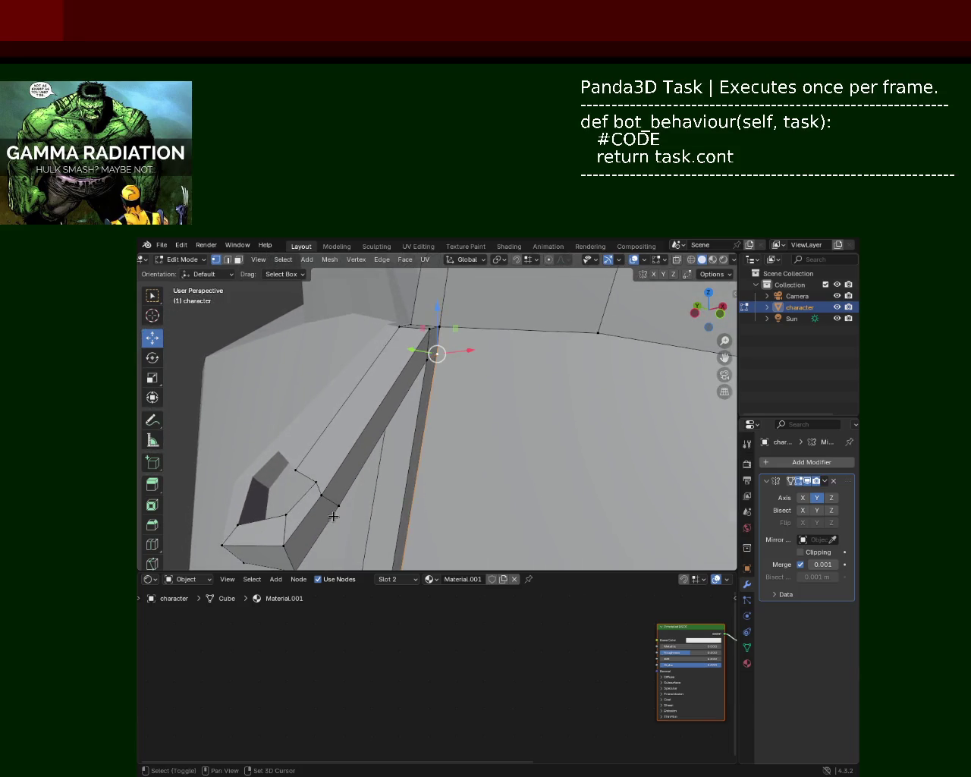
{"action": "left_click", "coordinate": [331, 501]}
{"action": "left_click", "coordinate": [429, 364]}
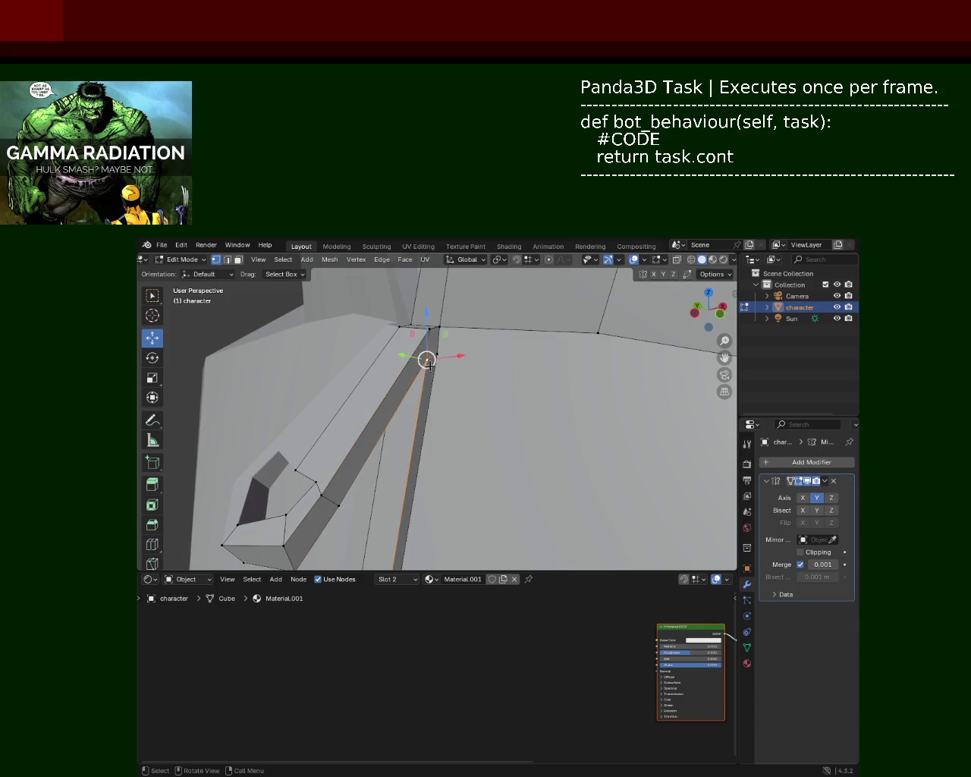
{"action": "left_click", "coordinate": [338, 492]}
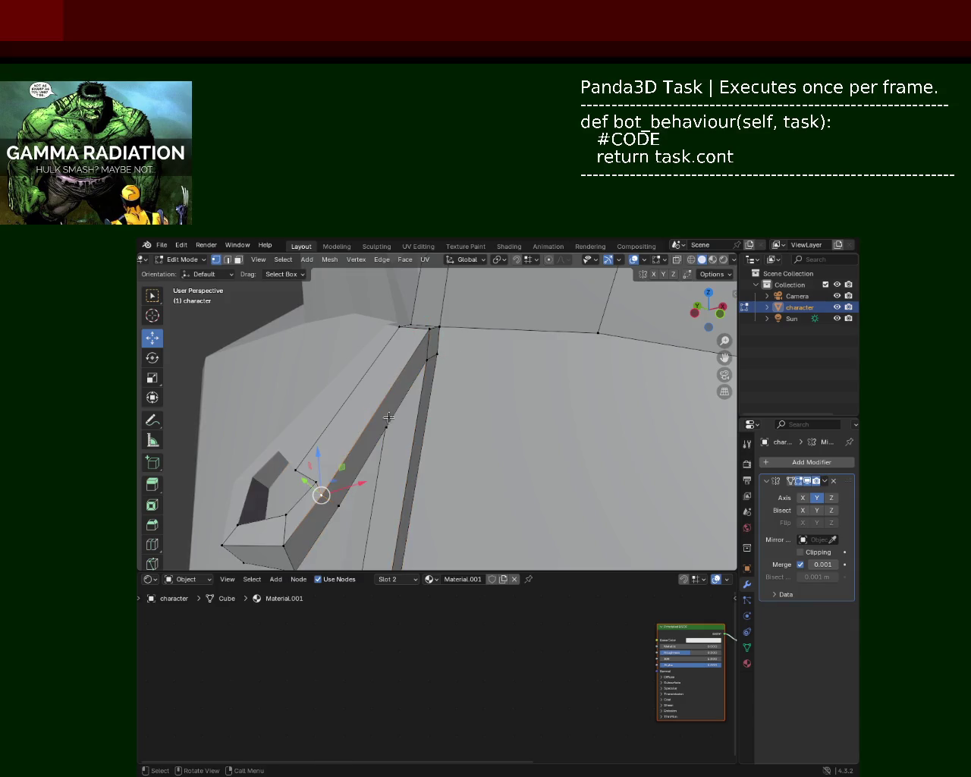
{"action": "left_click", "coordinate": [423, 337]}
{"action": "right_click", "coordinate": [422, 337]}
{"action": "left_click", "coordinate": [338, 408]}
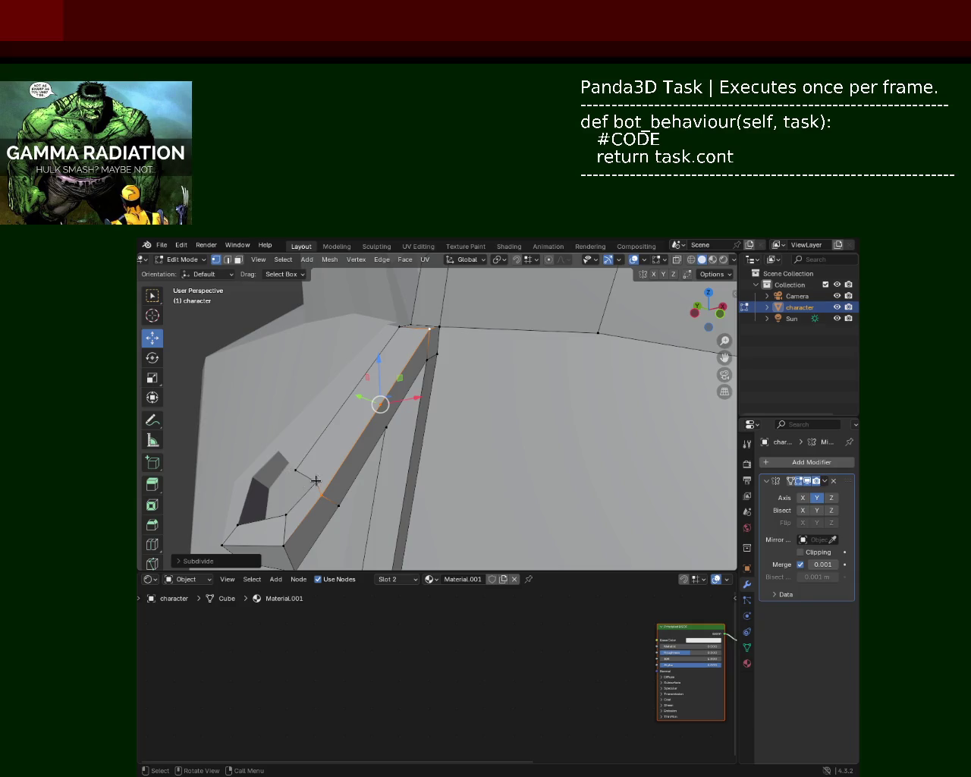
{"action": "left_click", "coordinate": [325, 470]}
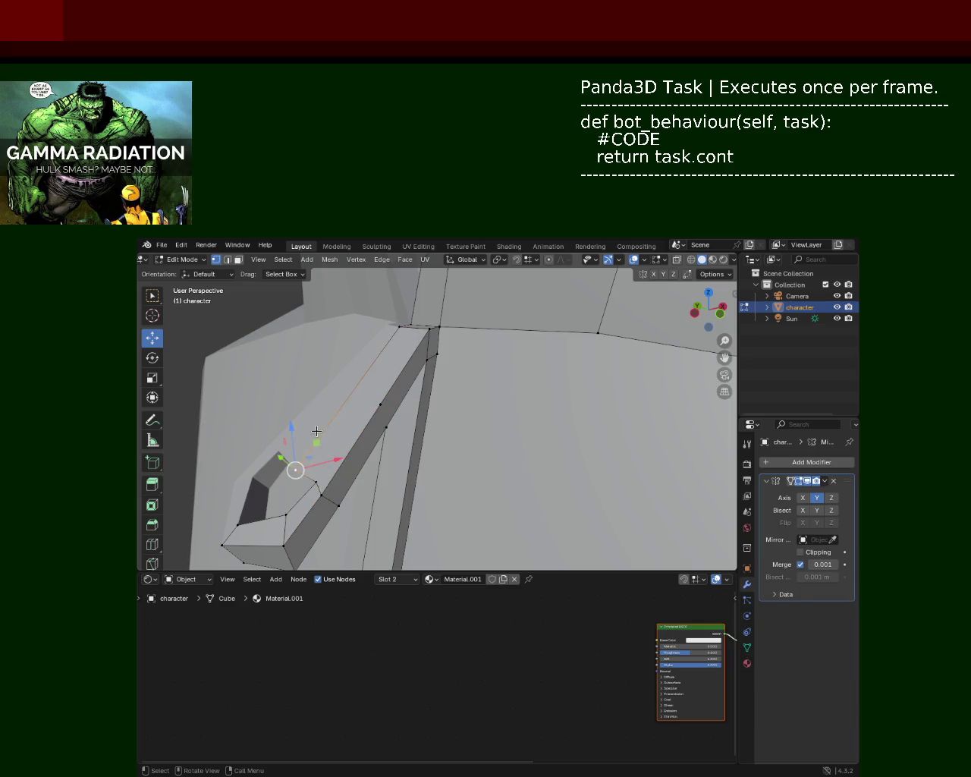
{"action": "right_click", "coordinate": [403, 330]}
{"action": "left_click", "coordinate": [372, 343]}
Nudge the new cross edge about 0.0035 m along Y.
{"action": "left_click", "coordinate": [383, 419]}
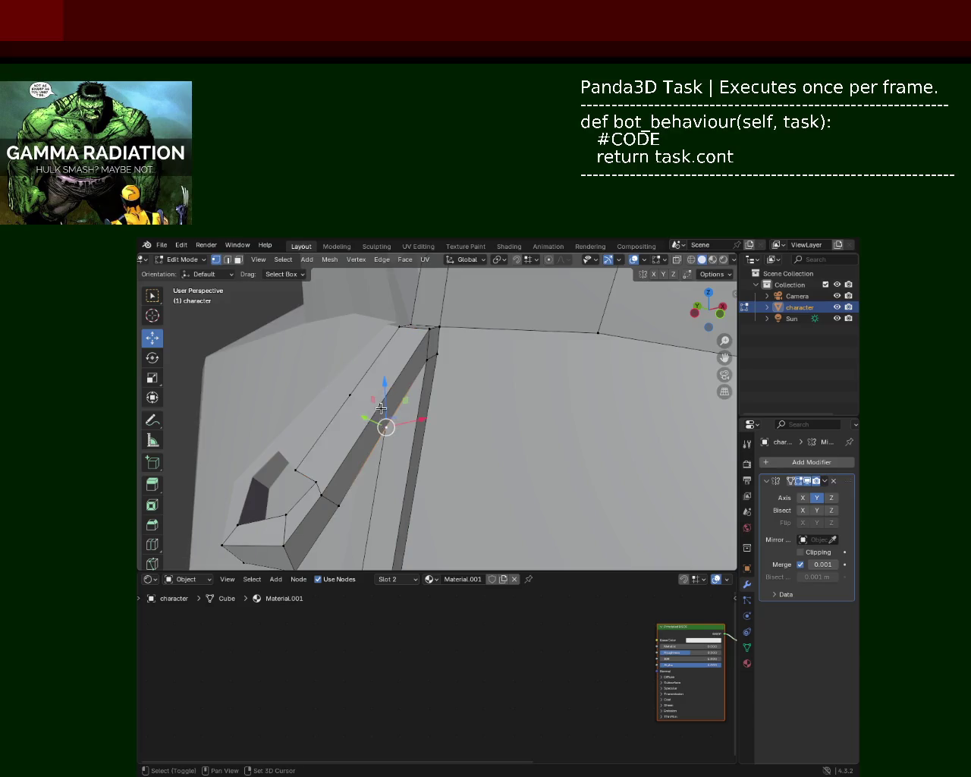
{"action": "left_click", "coordinate": [347, 398], "text": "shift"}
{"action": "mouse_move", "coordinate": [347, 398]}
{"action": "middle_mouse_down", "text": "shift"}
{"action": "mouse_move", "coordinate": [351, 327]}
{"action": "mouse_move", "coordinate": [395, 384]}
{"action": "middle_mouse_up", "text": "shift"}
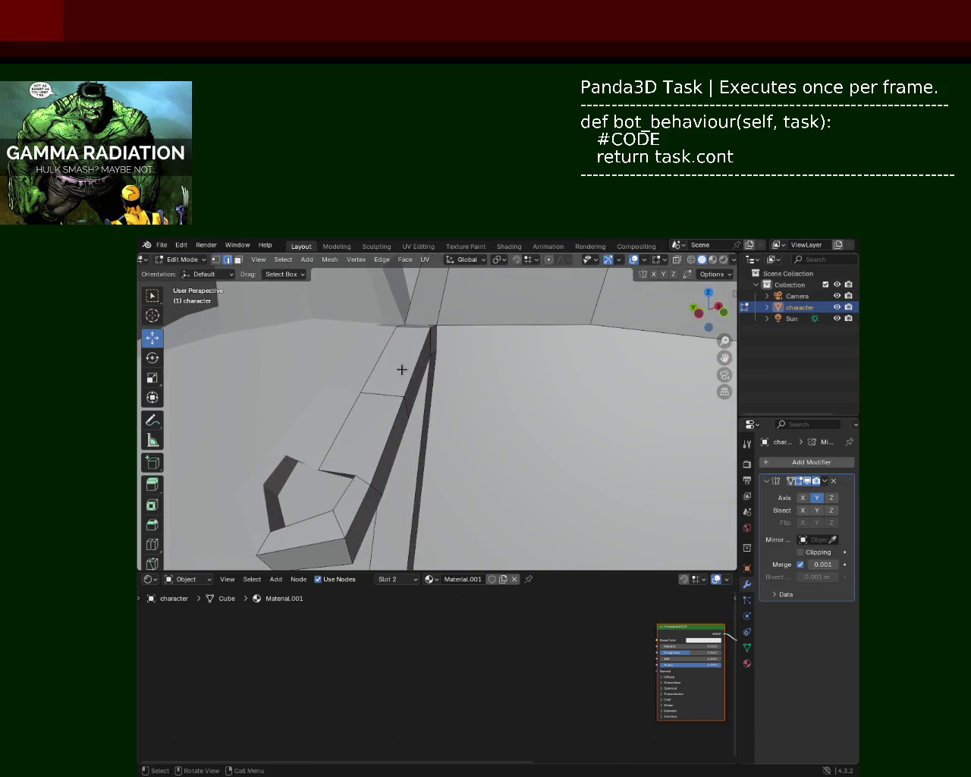
{"action": "left_click_drag", "start_coordinate": [379, 401], "coordinate": [386, 401]}
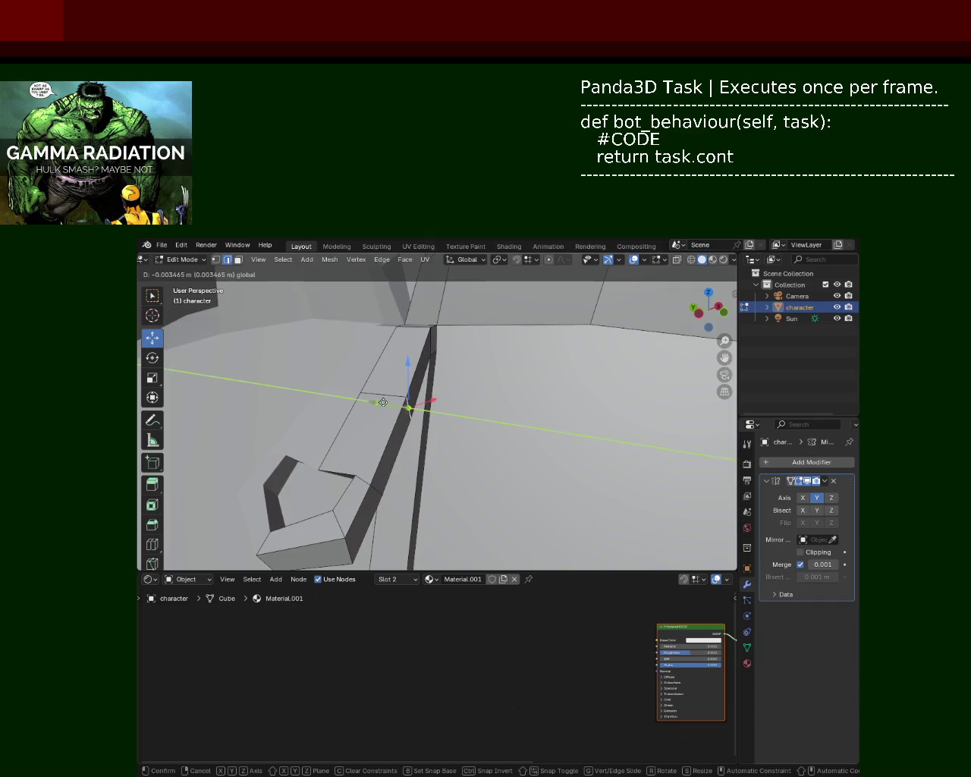
{"action": "mouse_move", "coordinate": [450, 401]}
{"action": "middle_mouse_down"}
{"action": "mouse_move", "coordinate": [375, 447]}
{"action": "mouse_move", "coordinate": [390, 336]}
{"action": "mouse_move", "coordinate": [418, 428]}
{"action": "mouse_move", "coordinate": [507, 369]}
{"action": "mouse_move", "coordinate": [506, 401]}
{"action": "mouse_move", "coordinate": [467, 390]}
{"action": "middle_mouse_up"}
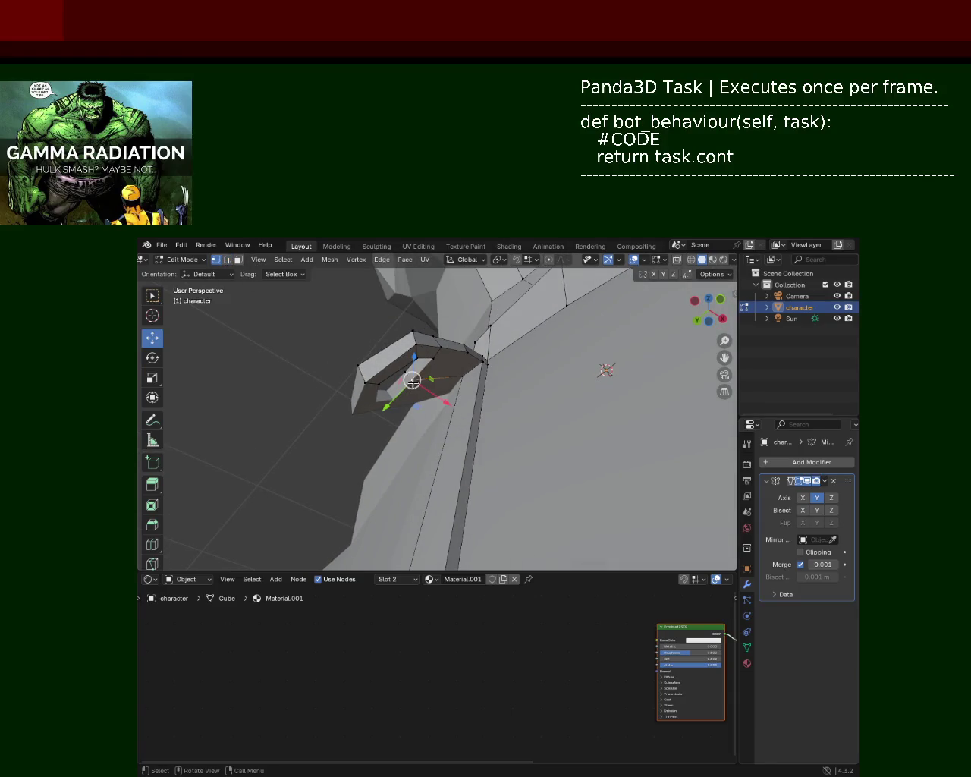
Raise the selected strip edge slightly along Z.
{"action": "left_click", "coordinate": [440, 377], "text": "shift"}
{"action": "key", "text": "ctrl+e"}
{"action": "key", "text": "Escape"}
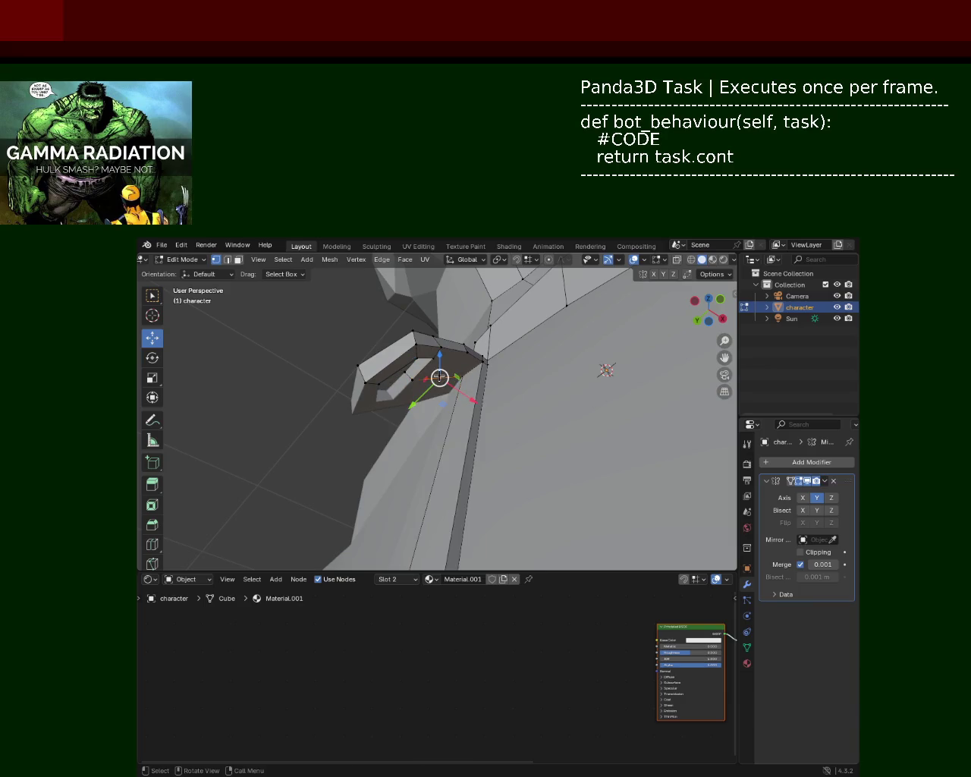
{"action": "mouse_move", "coordinate": [464, 381]}
{"action": "middle_mouse_down"}
{"action": "mouse_move", "coordinate": [483, 408]}
{"action": "mouse_move", "coordinate": [493, 487]}
{"action": "middle_mouse_up"}
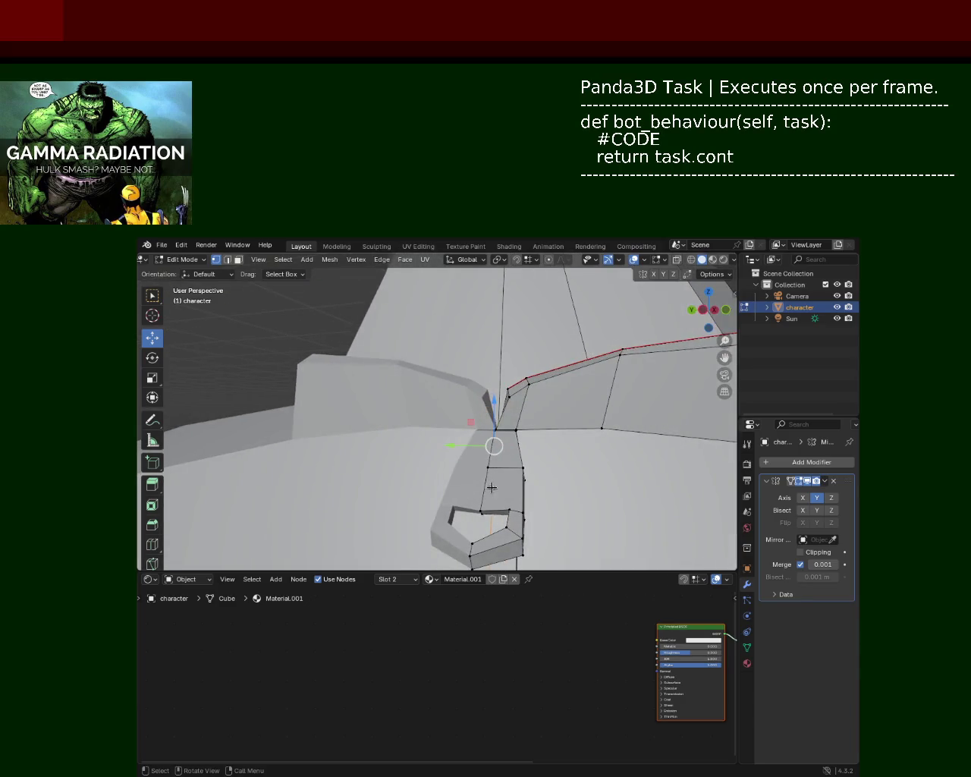
{"action": "left_click_drag", "start_coordinate": [480, 501], "coordinate": [479, 463]}
{"action": "mouse_move", "coordinate": [479, 463]}
{"action": "middle_mouse_down"}
{"action": "mouse_move", "coordinate": [423, 449]}
{"action": "mouse_move", "coordinate": [500, 392]}
{"action": "middle_mouse_up"}
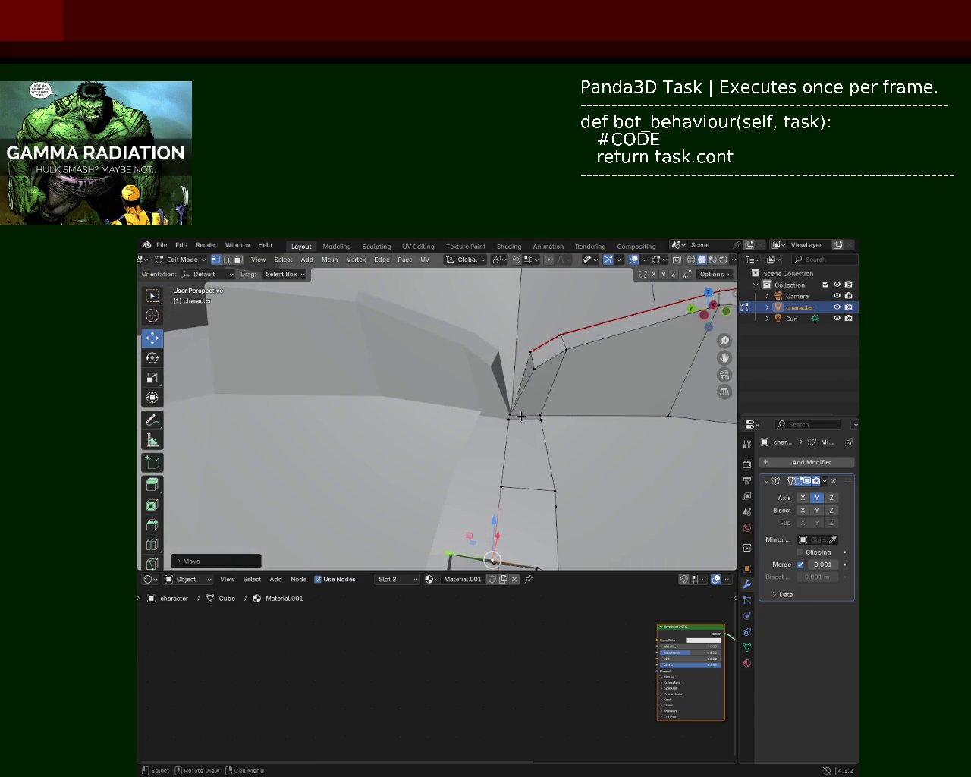
{"action": "right_click", "coordinate": [524, 415], "text": "shift"}
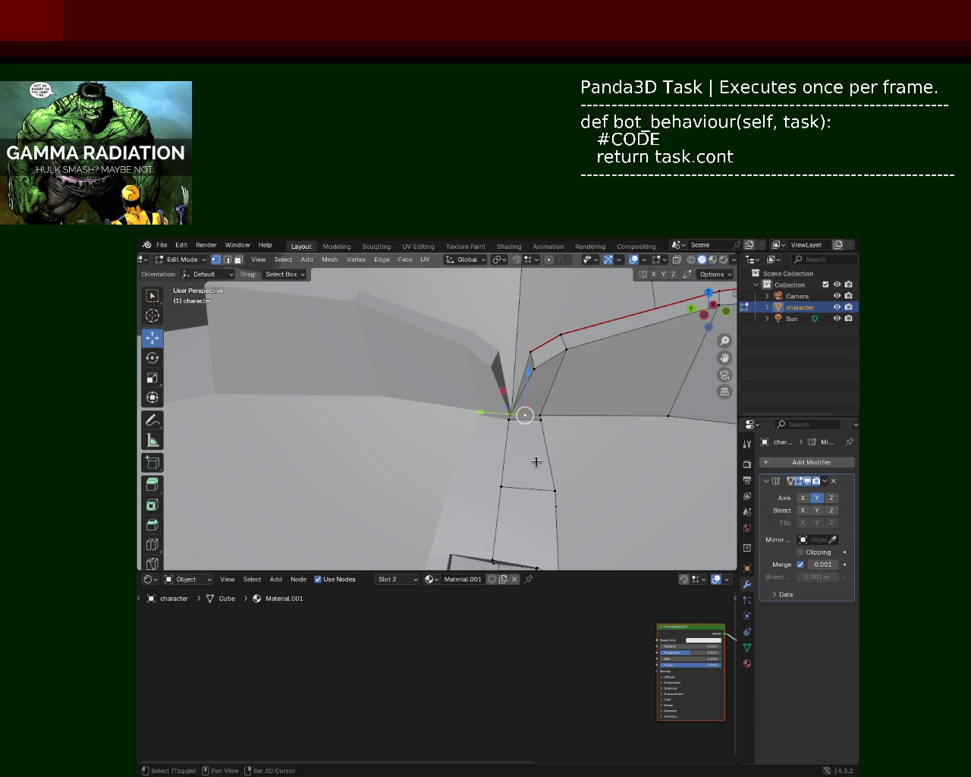
{"action": "middle_click_drag", "start_coordinate": [536, 457], "coordinate": [500, 451], "text": "shift"}
Select the path of strip edges where the strip joins the shoulder.
{"action": "left_click", "coordinate": [499, 477], "text": "shift"}
{"action": "left_click", "coordinate": [621, 409]}
{"action": "middle_click_drag", "start_coordinate": [541, 390], "coordinate": [492, 419]}
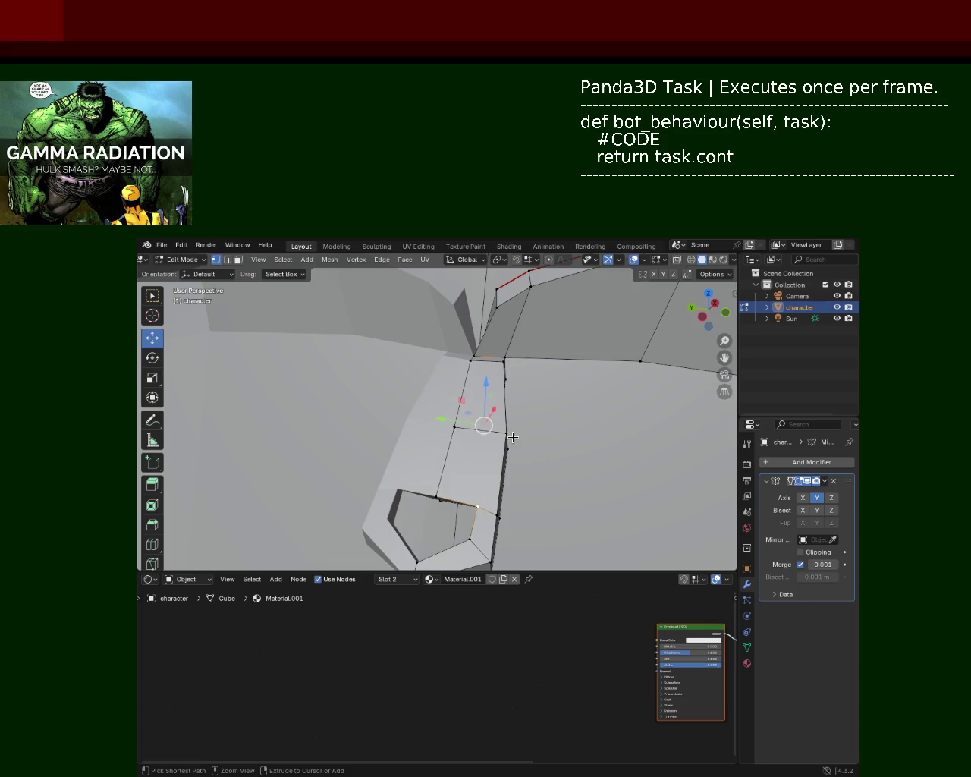
{"action": "left_click", "coordinate": [513, 437], "text": "ctrl"}
{"action": "mouse_move", "coordinate": [562, 437]}
{"action": "middle_mouse_down"}
{"action": "mouse_move", "coordinate": [501, 417]}
{"action": "mouse_move", "coordinate": [535, 420]}
{"action": "middle_mouse_up"}
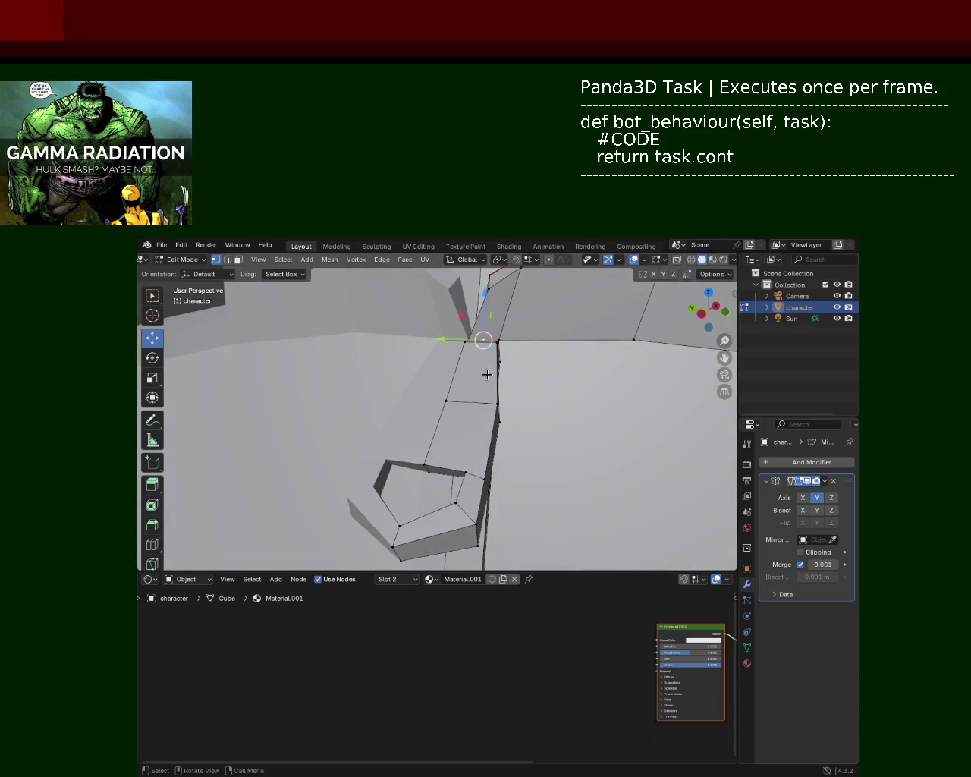
{"action": "left_click", "coordinate": [468, 464], "text": "shift"}
{"action": "mouse_move", "coordinate": [593, 416]}
{"action": "middle_mouse_down"}
{"action": "mouse_move", "coordinate": [423, 403]}
{"action": "mouse_move", "coordinate": [486, 403]}
{"action": "middle_mouse_up"}
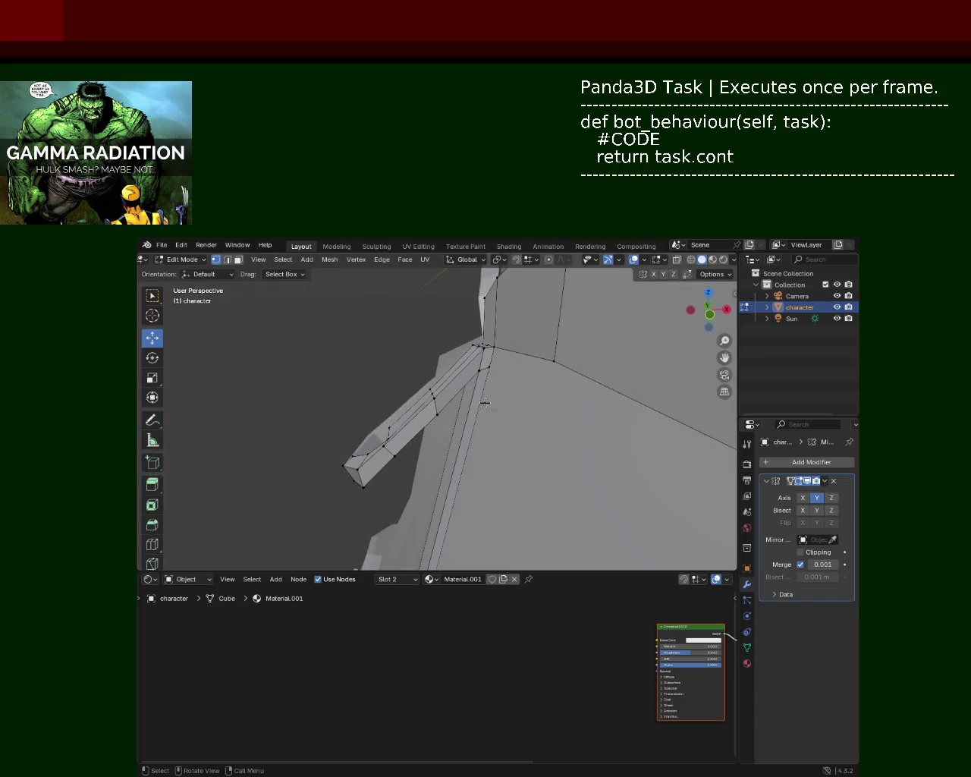
Move the selected edges outward along X and raise them along Z.
{"action": "left_click_drag", "start_coordinate": [472, 404], "coordinate": [484, 408]}
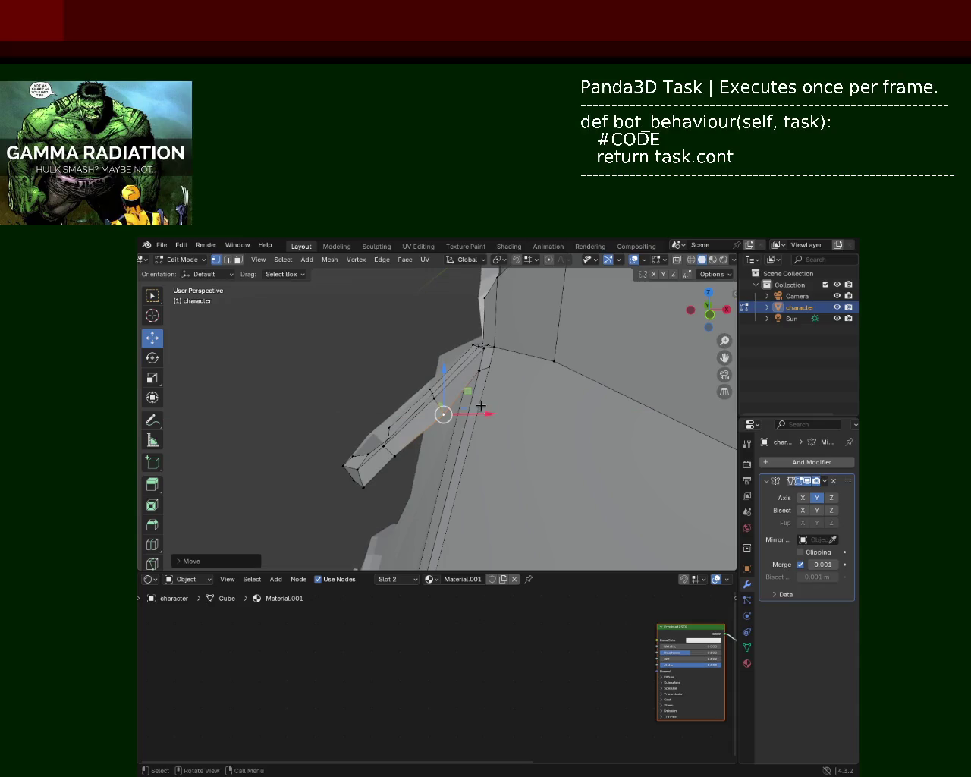
{"action": "left_click_drag", "start_coordinate": [442, 375], "coordinate": [442, 369]}
{"action": "left_click_drag", "start_coordinate": [478, 411], "coordinate": [481, 409]}
{"action": "mouse_move", "coordinate": [481, 410]}
{"action": "middle_mouse_down"}
{"action": "mouse_move", "coordinate": [521, 367]}
{"action": "mouse_move", "coordinate": [510, 384]}
{"action": "middle_mouse_up"}
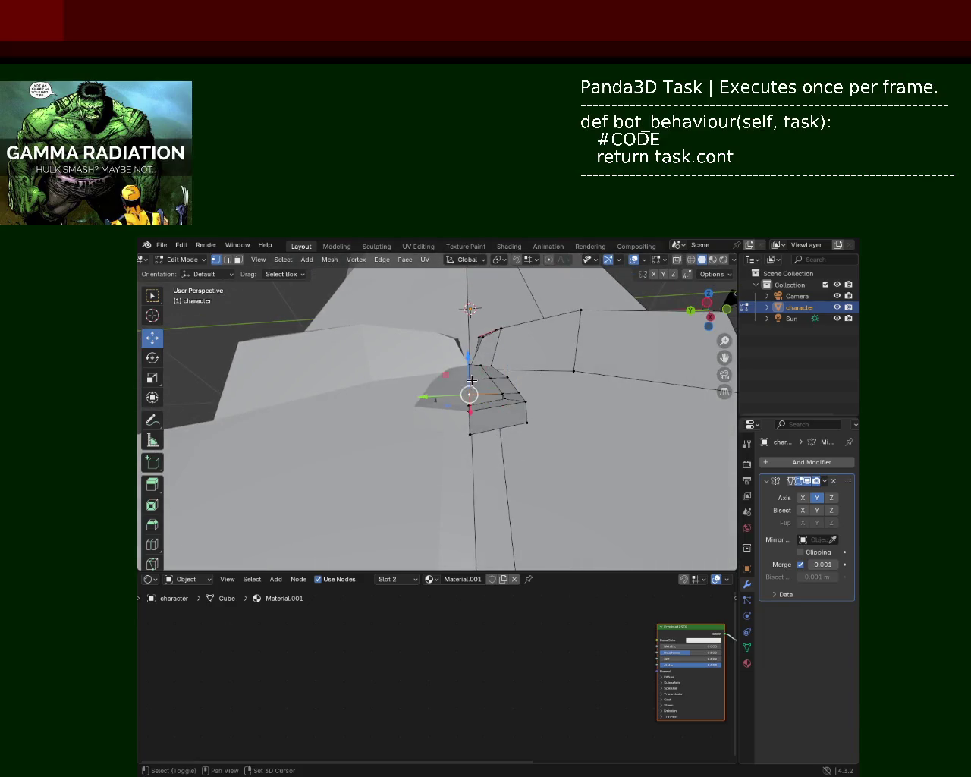
{"action": "left_click_drag", "start_coordinate": [473, 355], "coordinate": [474, 345]}
{"action": "mouse_move", "coordinate": [474, 346]}
{"action": "middle_mouse_down"}
{"action": "mouse_move", "coordinate": [510, 418]}
{"action": "mouse_move", "coordinate": [449, 418]}
{"action": "mouse_move", "coordinate": [434, 397]}
{"action": "mouse_move", "coordinate": [477, 376]}
{"action": "mouse_move", "coordinate": [458, 408]}
{"action": "mouse_move", "coordinate": [552, 419]}
{"action": "mouse_move", "coordinate": [554, 338]}
{"action": "mouse_move", "coordinate": [526, 385]}
{"action": "mouse_move", "coordinate": [489, 385]}
{"action": "mouse_move", "coordinate": [494, 455]}
{"action": "mouse_move", "coordinate": [491, 438]}
{"action": "middle_mouse_up"}
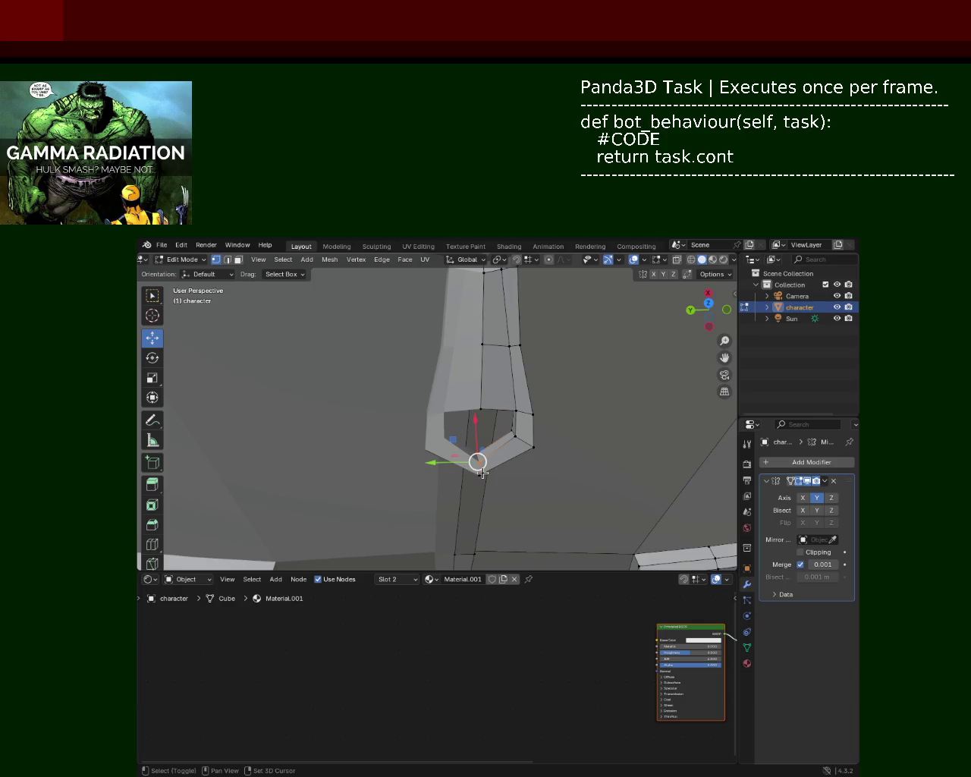
Move the hooked end's selected vertices along X and slide another vertex sideways along Y.
{"action": "mouse_move", "coordinate": [482, 476]}
{"action": "middle_mouse_down"}
{"action": "mouse_move", "coordinate": [477, 347]}
{"action": "mouse_move", "coordinate": [489, 278]}
{"action": "mouse_move", "coordinate": [479, 417]}
{"action": "middle_mouse_up"}
{"action": "left_click_drag", "start_coordinate": [481, 418], "coordinate": [478, 402]}
{"action": "middle_click_drag", "start_coordinate": [478, 403], "coordinate": [458, 395]}
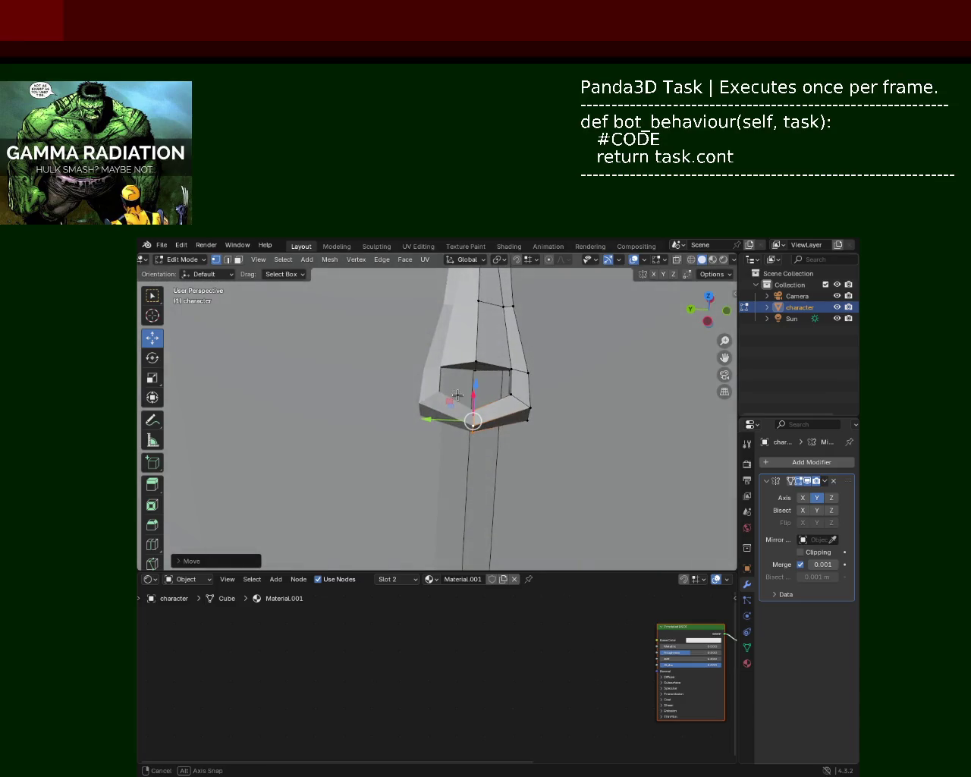
{"action": "middle_click_drag", "start_coordinate": [554, 406], "coordinate": [538, 386]}
{"action": "left_click", "coordinate": [523, 388]}
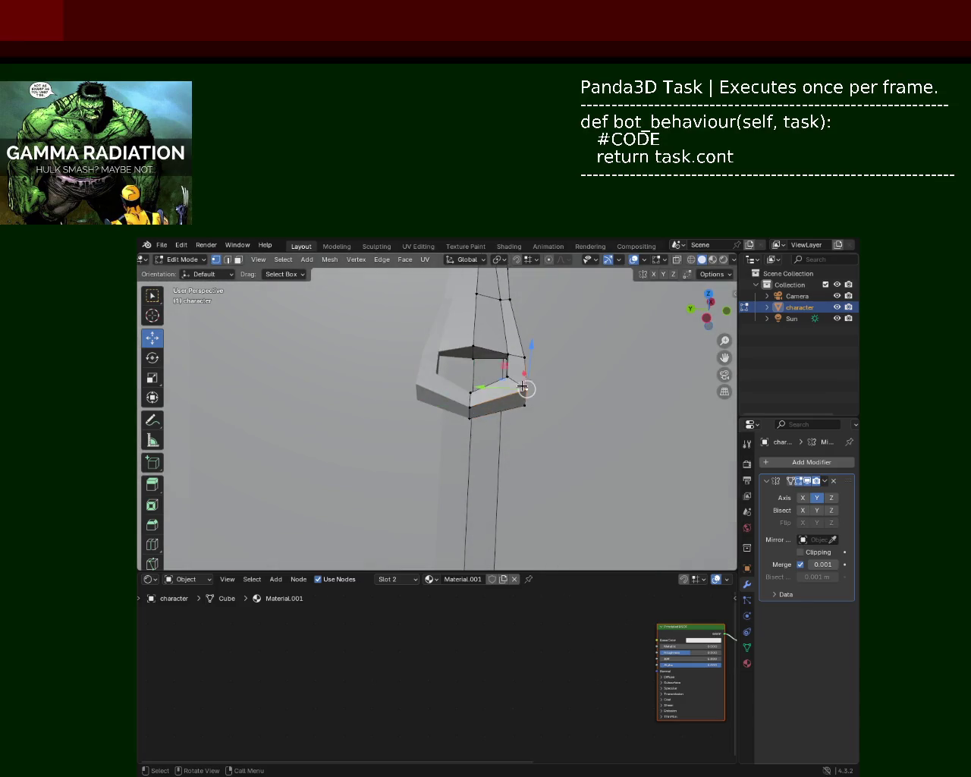
{"action": "left_click_drag", "start_coordinate": [500, 398], "coordinate": [492, 399]}
{"action": "middle_click_drag", "start_coordinate": [543, 382], "coordinate": [559, 375]}
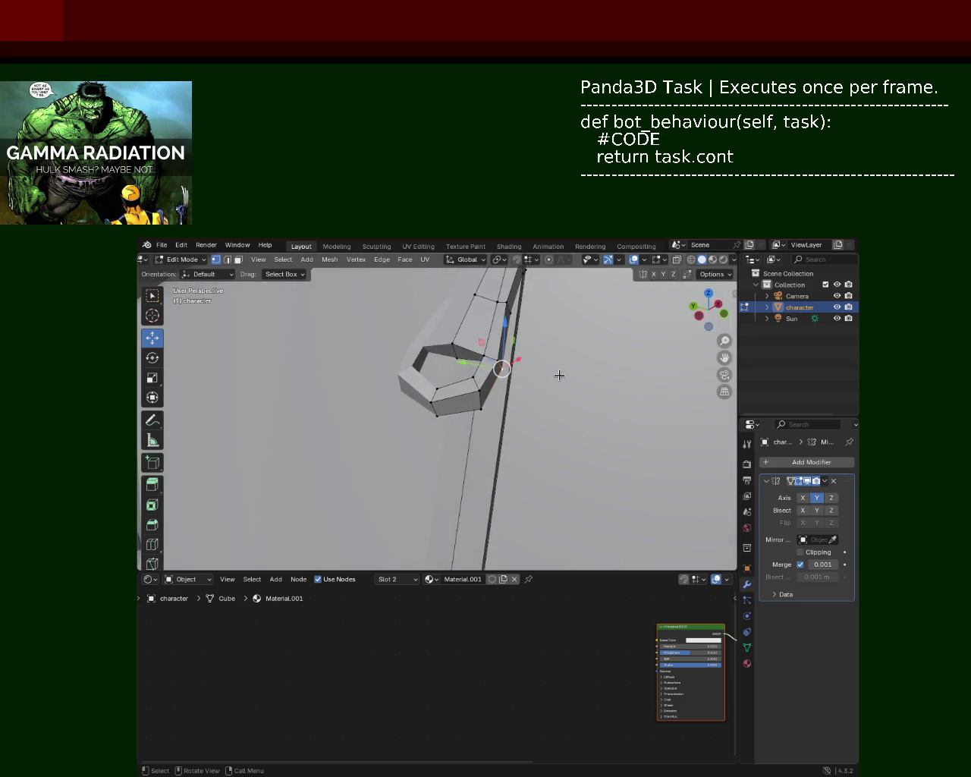
Raise an edge of the hooked end along Z and shift the opening's bottom edge.
{"action": "scroll", "coordinate": [441, 406], "scroll_direction": "down", "scroll_amount": 5}
{"action": "mouse_move", "coordinate": [462, 354]}
{"action": "middle_mouse_down"}
{"action": "mouse_move", "coordinate": [457, 395]}
{"action": "mouse_move", "coordinate": [507, 400]}
{"action": "mouse_move", "coordinate": [464, 405]}
{"action": "mouse_move", "coordinate": [511, 462]}
{"action": "mouse_move", "coordinate": [515, 347]}
{"action": "middle_mouse_up"}
{"action": "scroll", "coordinate": [458, 394], "scroll_direction": "up", "scroll_amount": 5}
{"action": "mouse_move", "coordinate": [515, 348]}
{"action": "left_mouse_down"}
{"action": "mouse_move", "coordinate": [503, 333]}
{"action": "mouse_move", "coordinate": [536, 342]}
{"action": "left_mouse_up"}
{"action": "middle_click_drag", "start_coordinate": [536, 342], "coordinate": [651, 415]}
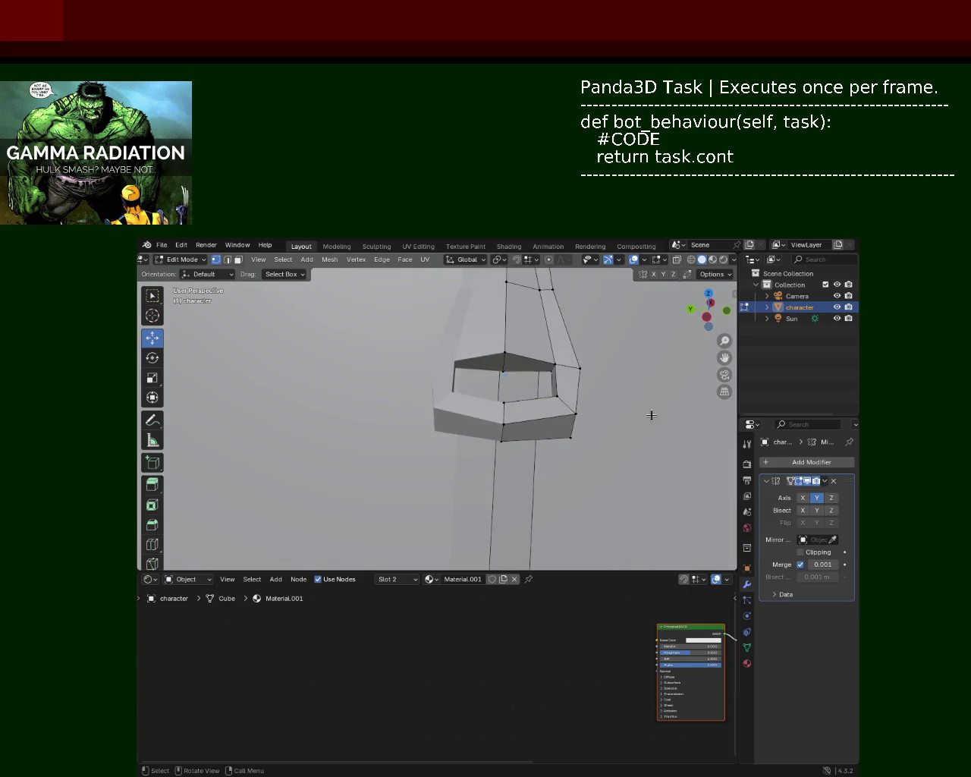
{"action": "mouse_move", "coordinate": [534, 435]}
{"action": "left_mouse_down"}
{"action": "mouse_move", "coordinate": [565, 425]}
{"action": "mouse_move", "coordinate": [534, 434]}
{"action": "left_mouse_up"}
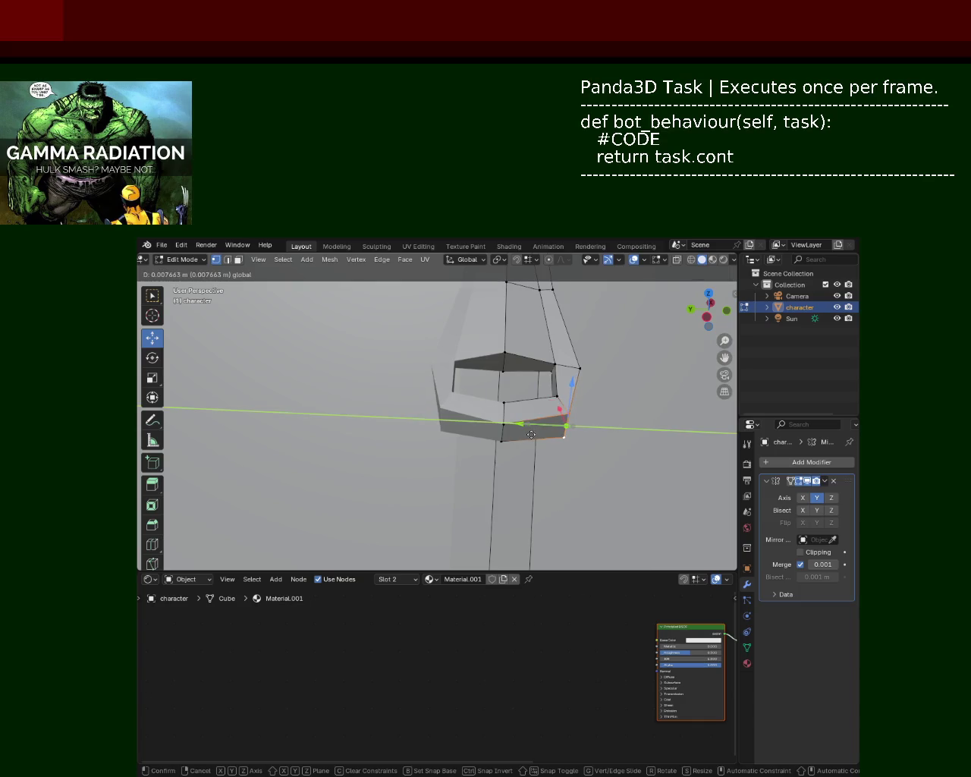
{"action": "left_click", "coordinate": [532, 434]}
Save character_2.blend.
{"action": "mouse_move", "coordinate": [585, 405]}
{"action": "middle_mouse_down"}
{"action": "mouse_move", "coordinate": [552, 343]}
{"action": "mouse_move", "coordinate": [602, 369]}
{"action": "middle_mouse_up"}
{"action": "key", "text": "ctrl+s"}
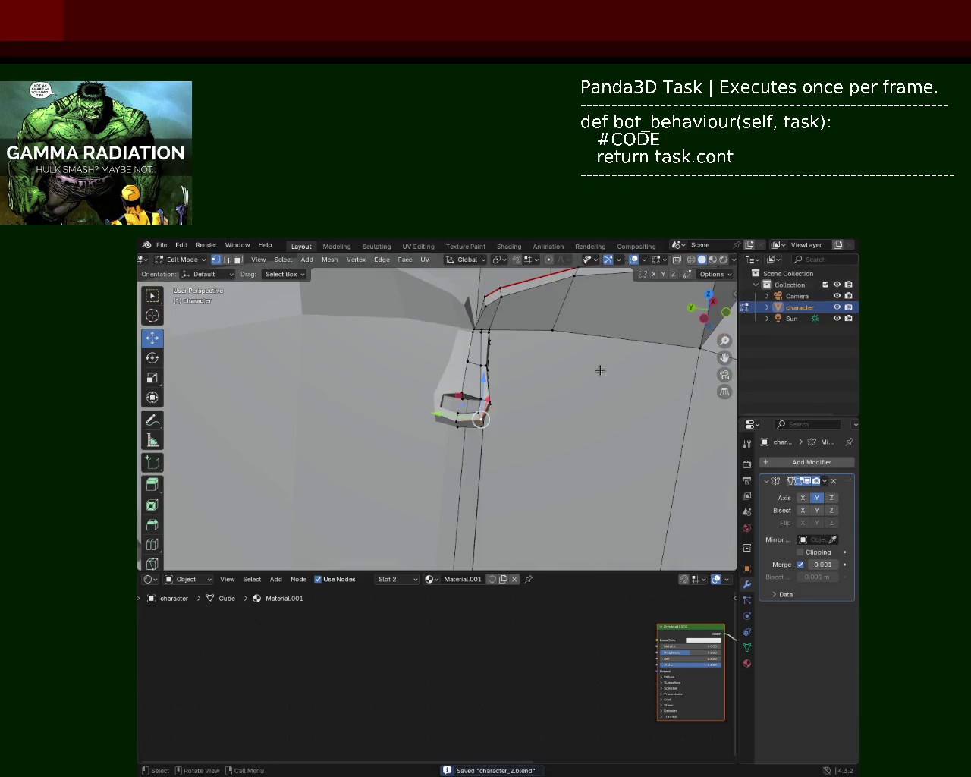
{"action": "mouse_move", "coordinate": [485, 355]}
{"action": "middle_mouse_down"}
{"action": "mouse_move", "coordinate": [493, 365]}
{"action": "mouse_move", "coordinate": [475, 373]}
{"action": "mouse_move", "coordinate": [543, 414]}
{"action": "middle_mouse_up"}
Slide the vertex near the strip-collar crease along Y and save the file.
{"action": "left_click_drag", "start_coordinate": [510, 382], "coordinate": [530, 374]}
{"action": "middle_click_drag", "start_coordinate": [530, 375], "coordinate": [548, 439]}
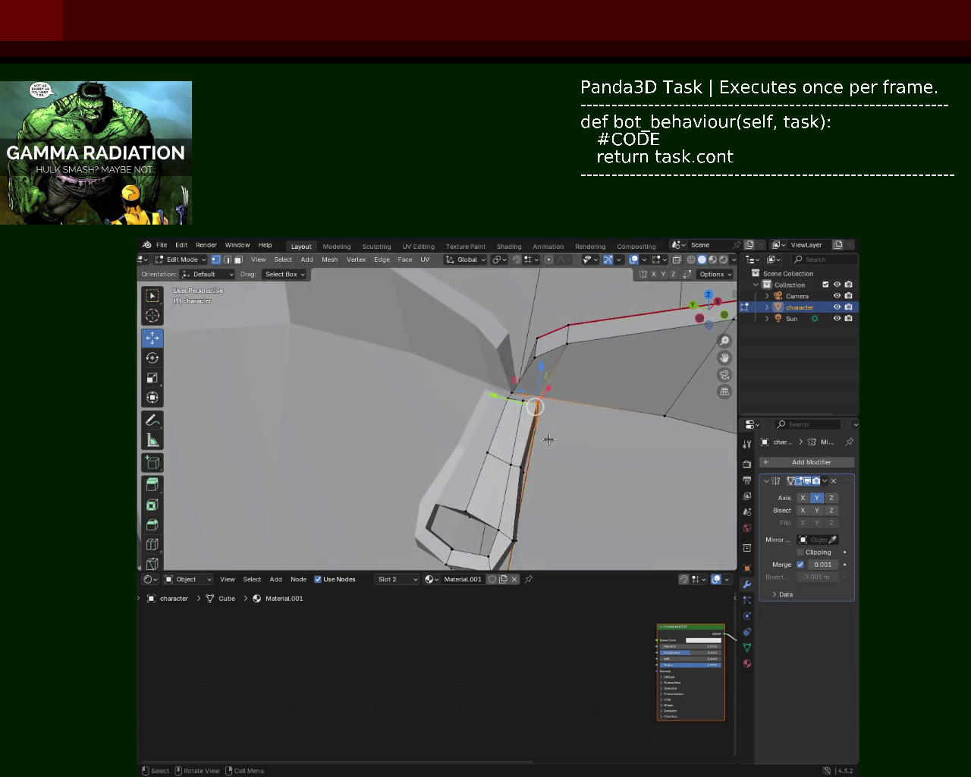
{"action": "left_click_drag", "start_coordinate": [511, 400], "coordinate": [506, 402]}
{"action": "left_click", "coordinate": [574, 431]}
{"action": "mouse_move", "coordinate": [573, 431]}
{"action": "middle_mouse_down"}
{"action": "mouse_move", "coordinate": [535, 406]}
{"action": "mouse_move", "coordinate": [547, 462]}
{"action": "mouse_move", "coordinate": [581, 412]}
{"action": "mouse_move", "coordinate": [568, 412]}
{"action": "mouse_move", "coordinate": [570, 422]}
{"action": "mouse_move", "coordinate": [538, 395]}
{"action": "mouse_move", "coordinate": [510, 397]}
{"action": "mouse_move", "coordinate": [532, 334]}
{"action": "mouse_move", "coordinate": [536, 401]}
{"action": "mouse_move", "coordinate": [551, 442]}
{"action": "mouse_move", "coordinate": [482, 370]}
{"action": "mouse_move", "coordinate": [517, 391]}
{"action": "mouse_move", "coordinate": [539, 447]}
{"action": "mouse_move", "coordinate": [530, 410]}
{"action": "mouse_move", "coordinate": [567, 425]}
{"action": "mouse_move", "coordinate": [468, 379]}
{"action": "mouse_move", "coordinate": [434, 448]}
{"action": "mouse_move", "coordinate": [476, 423]}
{"action": "mouse_move", "coordinate": [496, 384]}
{"action": "mouse_move", "coordinate": [448, 399]}
{"action": "mouse_move", "coordinate": [440, 392]}
{"action": "mouse_move", "coordinate": [437, 426]}
{"action": "mouse_move", "coordinate": [479, 438]}
{"action": "middle_mouse_up"}
{"action": "scroll", "coordinate": [530, 410], "scroll_direction": "down", "scroll_amount": 3}
{"action": "scroll", "coordinate": [468, 380], "scroll_direction": "up", "scroll_amount": 5}
{"action": "key", "text": "ctrl+s"}
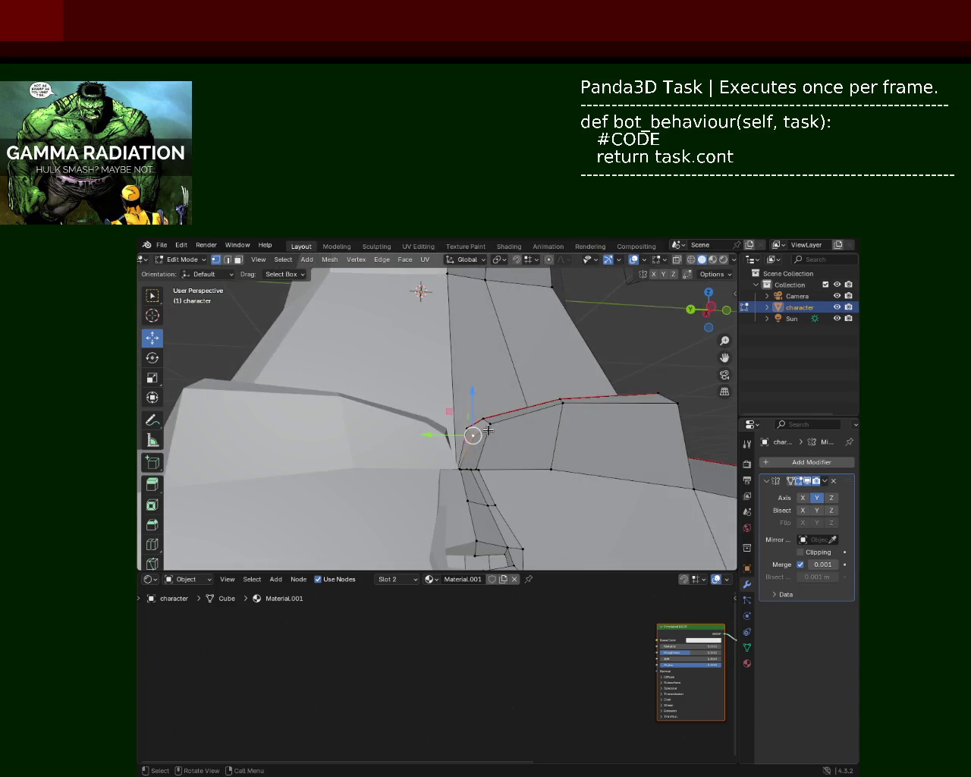
Raise one collar vertex slightly and shift several collar vertices along Y.
{"action": "left_click_drag", "start_coordinate": [469, 405], "coordinate": [472, 403]}
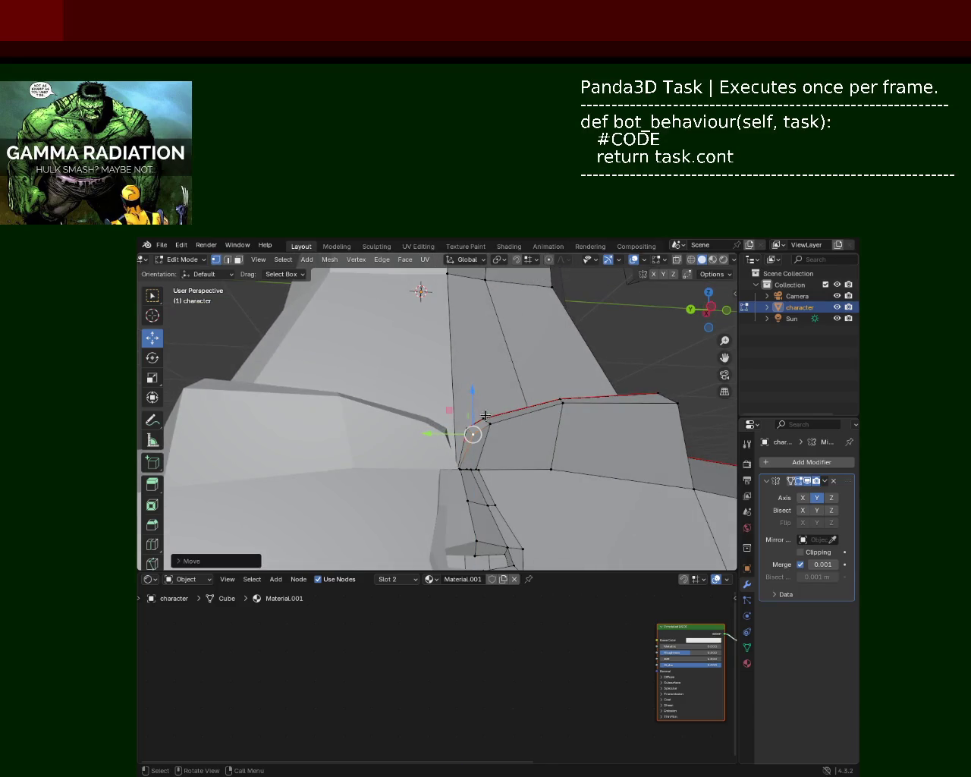
{"action": "mouse_move", "coordinate": [481, 417]}
{"action": "middle_mouse_down"}
{"action": "mouse_move", "coordinate": [436, 437]}
{"action": "mouse_move", "coordinate": [445, 478]}
{"action": "middle_mouse_up"}
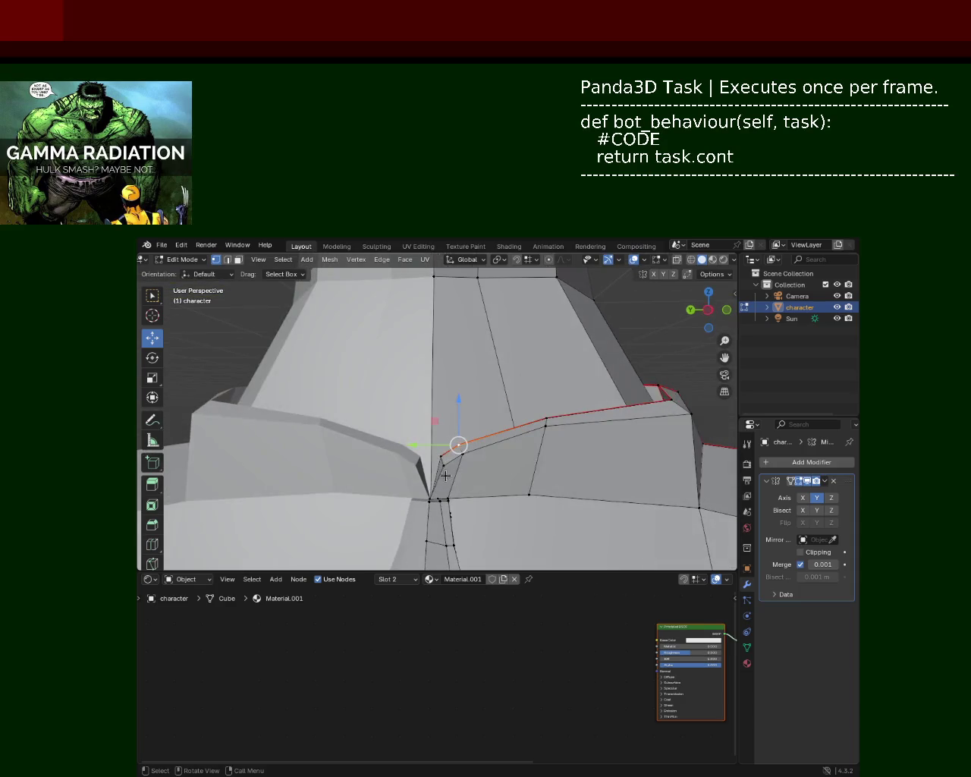
{"action": "left_click_drag", "start_coordinate": [431, 465], "coordinate": [425, 467]}
{"action": "middle_click_drag", "start_coordinate": [572, 450], "coordinate": [490, 477]}
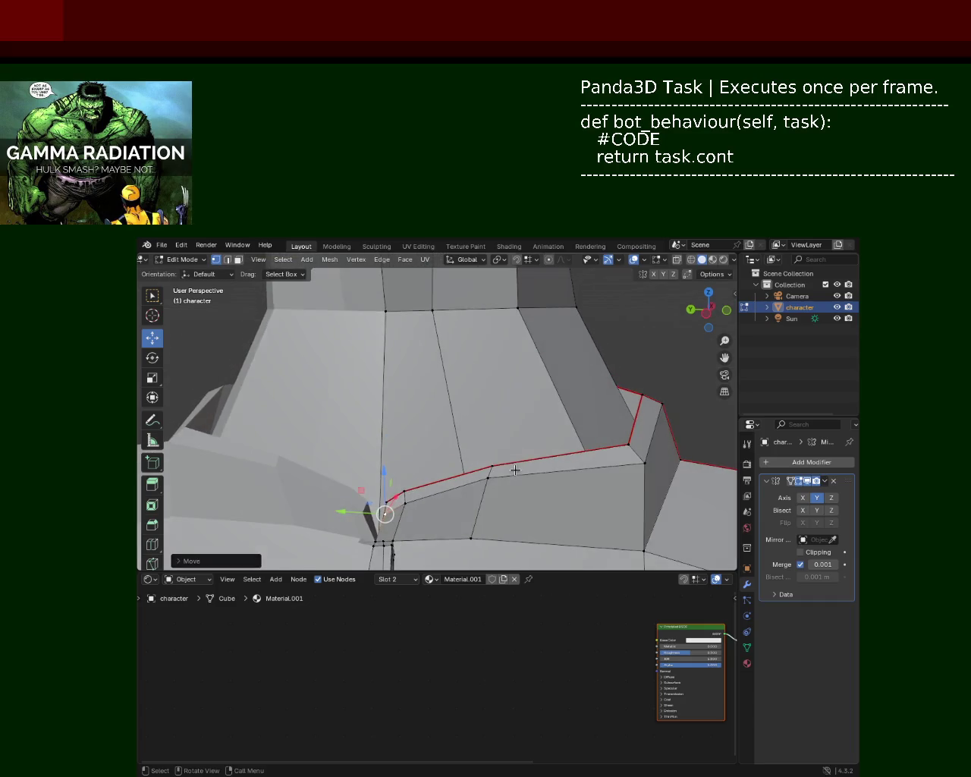
{"action": "left_click", "coordinate": [492, 478]}
{"action": "left_click_drag", "start_coordinate": [469, 475], "coordinate": [456, 475]}
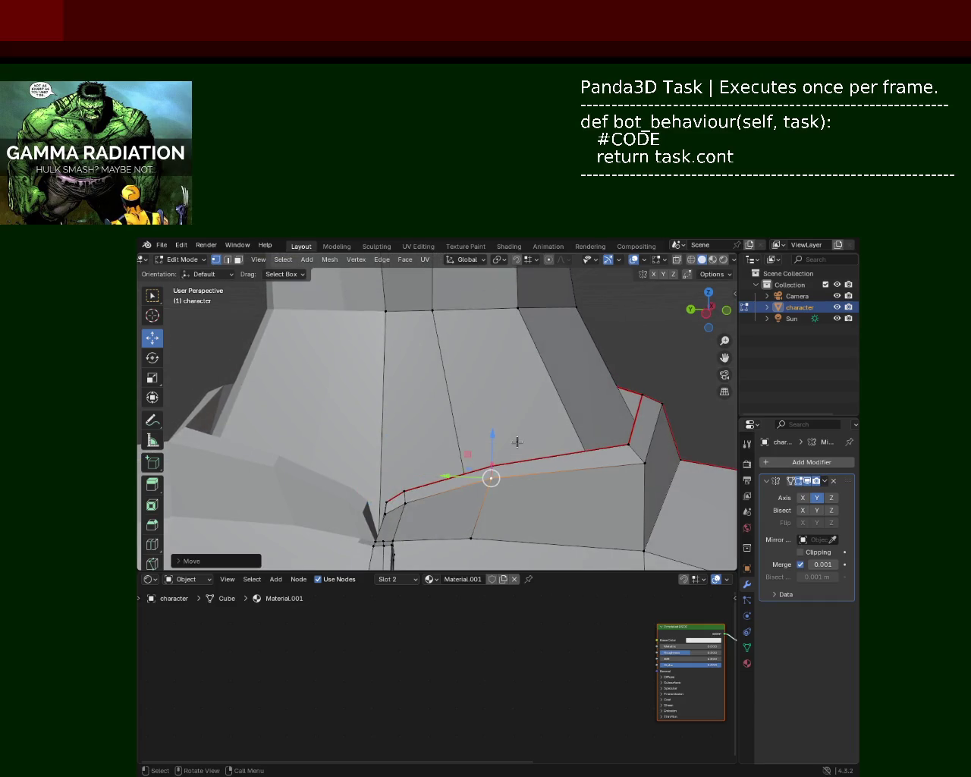
Nudge two more collar vertices up slightly and save character_2.blend.
{"action": "left_click_drag", "start_coordinate": [494, 434], "coordinate": [494, 431]}
{"action": "mouse_move", "coordinate": [494, 431]}
{"action": "middle_mouse_down"}
{"action": "mouse_move", "coordinate": [501, 406]}
{"action": "mouse_move", "coordinate": [454, 370]}
{"action": "middle_mouse_up"}
{"action": "left_click_drag", "start_coordinate": [468, 349], "coordinate": [467, 359]}
{"action": "mouse_move", "coordinate": [467, 359]}
{"action": "middle_mouse_down"}
{"action": "mouse_move", "coordinate": [513, 403]}
{"action": "mouse_move", "coordinate": [522, 374]}
{"action": "middle_mouse_up"}
{"action": "key", "text": "ctrl+s"}
{"action": "mouse_move", "coordinate": [478, 377]}
{"action": "middle_mouse_down"}
{"action": "mouse_move", "coordinate": [442, 389]}
{"action": "mouse_move", "coordinate": [480, 388]}
{"action": "middle_mouse_up"}
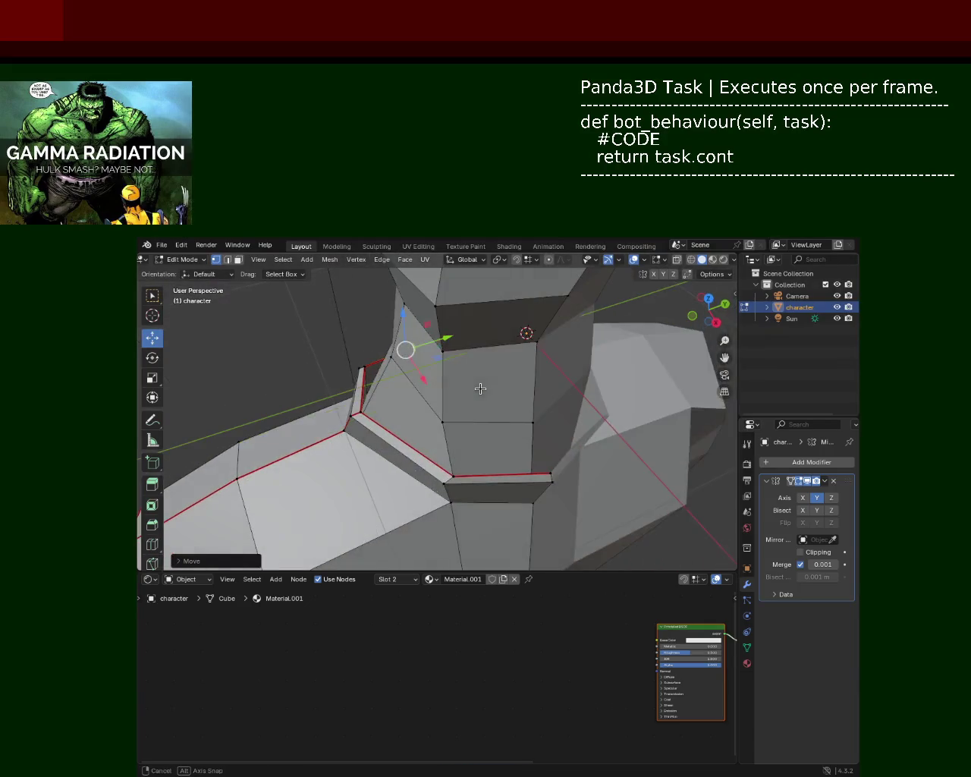
Move the collar edge next to the neck outward along Y and along X, then save.
{"action": "scroll", "coordinate": [464, 477], "scroll_direction": "up", "scroll_amount": 2}
{"action": "left_click", "coordinate": [460, 507]}
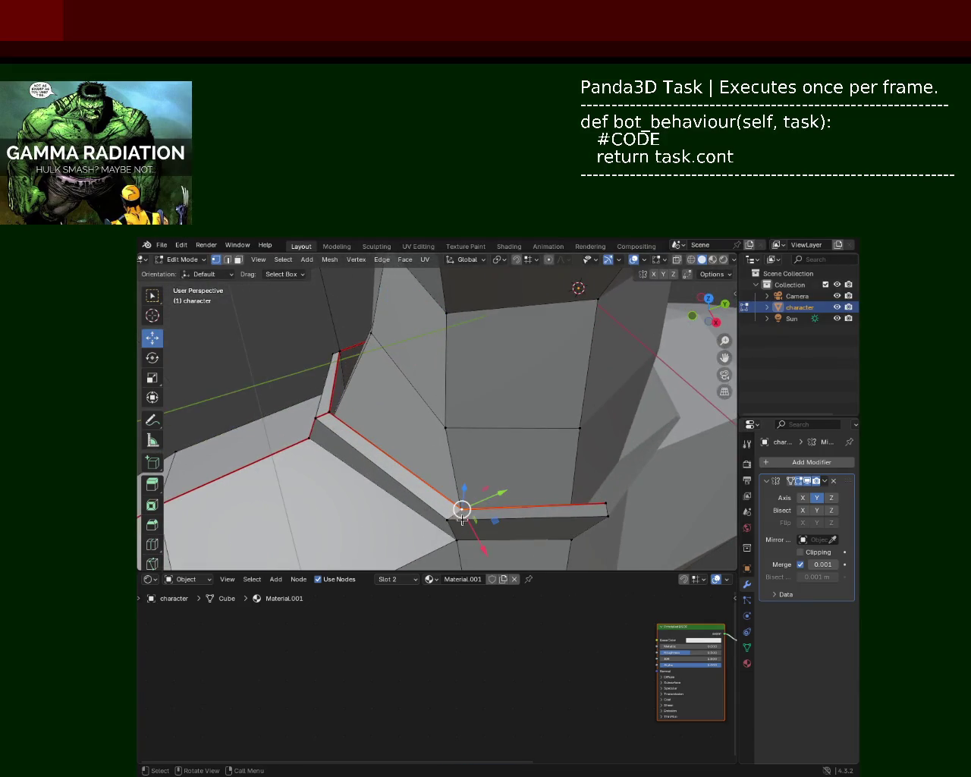
{"action": "mouse_move", "coordinate": [475, 542]}
{"action": "left_mouse_down"}
{"action": "mouse_move", "coordinate": [469, 532]}
{"action": "mouse_move", "coordinate": [501, 502]}
{"action": "left_mouse_up"}
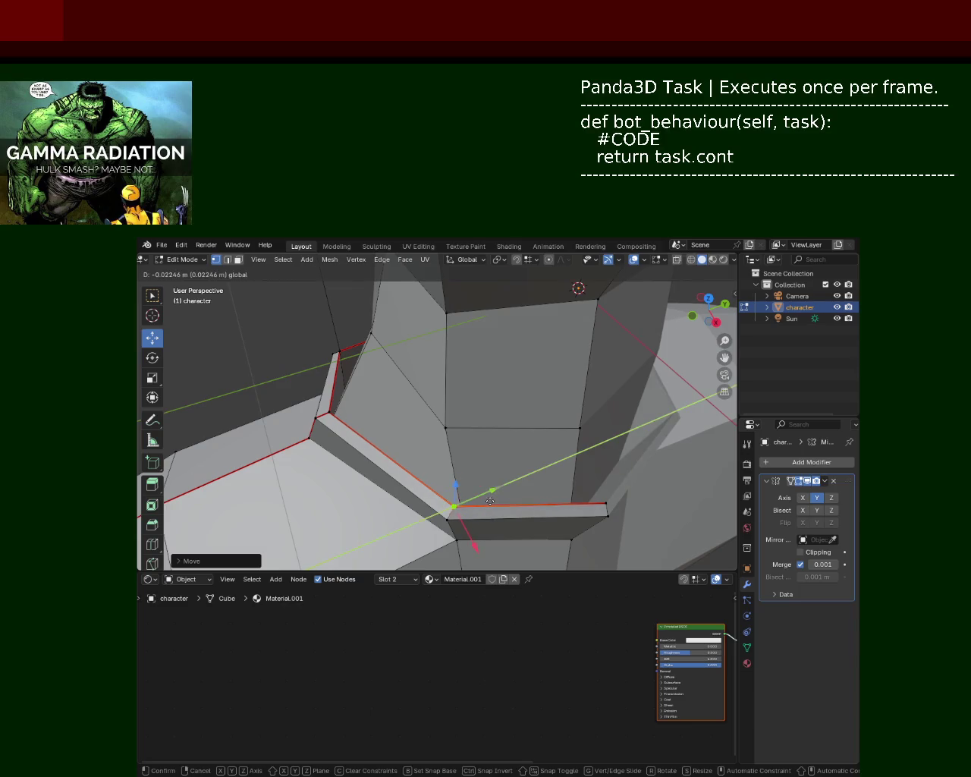
{"action": "mouse_move", "coordinate": [501, 502]}
{"action": "middle_mouse_down"}
{"action": "mouse_move", "coordinate": [445, 413]}
{"action": "mouse_move", "coordinate": [491, 405]}
{"action": "mouse_move", "coordinate": [466, 425]}
{"action": "mouse_move", "coordinate": [497, 405]}
{"action": "mouse_move", "coordinate": [456, 416]}
{"action": "mouse_move", "coordinate": [550, 458]}
{"action": "mouse_move", "coordinate": [406, 443]}
{"action": "middle_mouse_up"}
{"action": "left_click_drag", "start_coordinate": [483, 433], "coordinate": [472, 433]}
{"action": "mouse_move", "coordinate": [472, 433]}
{"action": "middle_mouse_down"}
{"action": "mouse_move", "coordinate": [596, 384]}
{"action": "mouse_move", "coordinate": [552, 409]}
{"action": "mouse_move", "coordinate": [452, 346]}
{"action": "middle_mouse_up"}
{"action": "key", "text": "ctrl+s"}
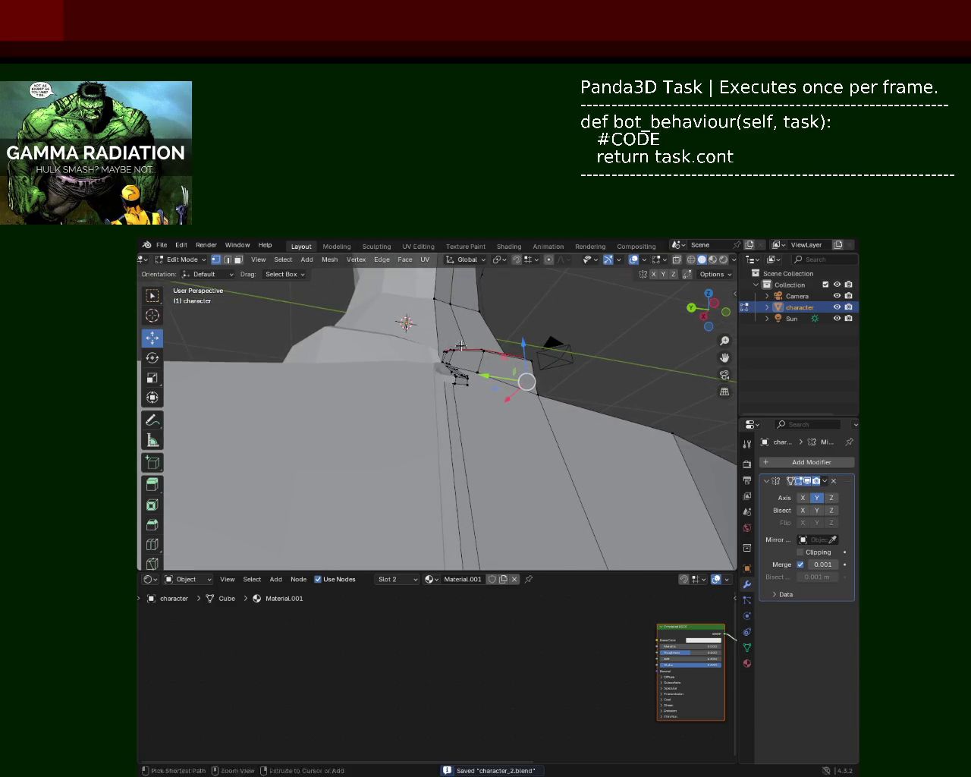
Grab-adjust the collar selection slightly, save, and orbit to check the shoulder.
{"action": "scroll", "coordinate": [468, 359], "scroll_direction": "up", "scroll_amount": 2}
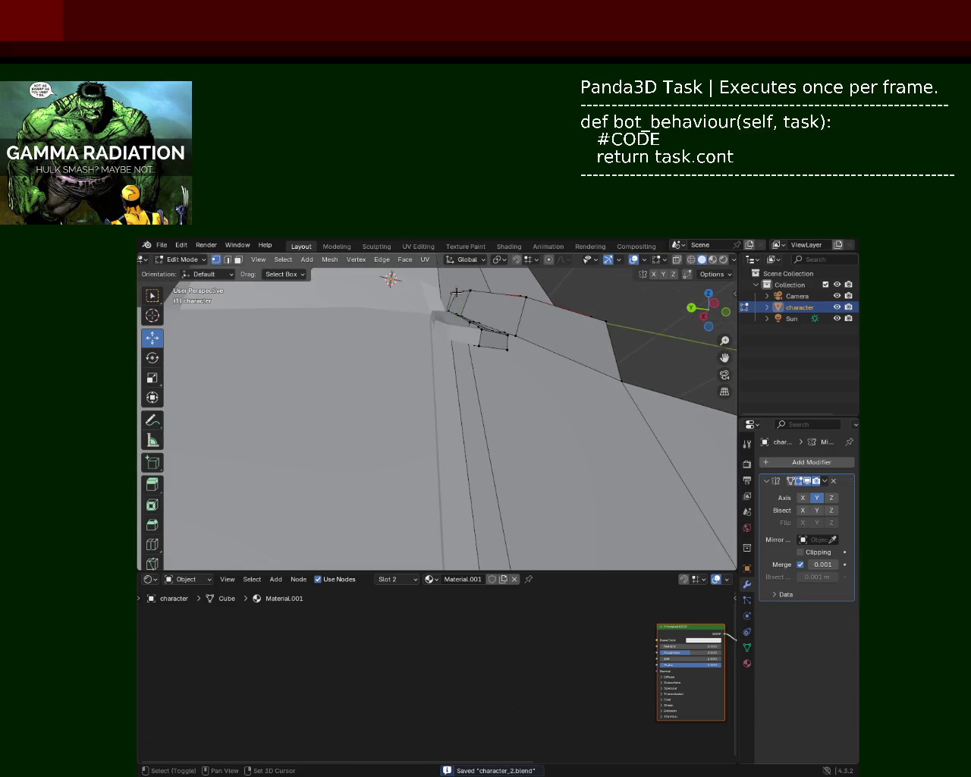
{"action": "key", "text": "g"}
{"action": "left_click", "coordinate": [460, 300]}
{"action": "middle_click_drag", "start_coordinate": [460, 299], "coordinate": [494, 394]}
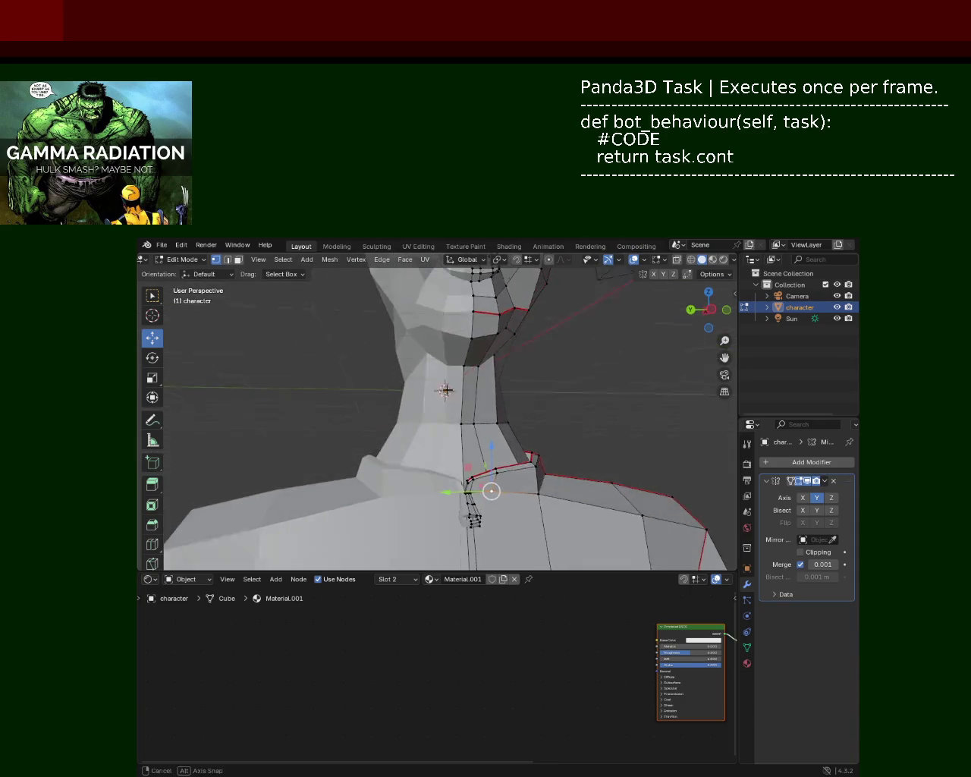
{"action": "key", "text": "ctrl+s"}
{"action": "scroll", "coordinate": [494, 395], "scroll_direction": "down", "scroll_amount": 3}
{"action": "scroll", "coordinate": [497, 397], "scroll_direction": "down", "scroll_amount": 3}
{"action": "mouse_move", "coordinate": [498, 399]}
{"action": "middle_mouse_down"}
{"action": "mouse_move", "coordinate": [536, 374]}
{"action": "mouse_move", "coordinate": [456, 380]}
{"action": "mouse_move", "coordinate": [445, 361]}
{"action": "mouse_move", "coordinate": [476, 384]}
{"action": "middle_mouse_up"}
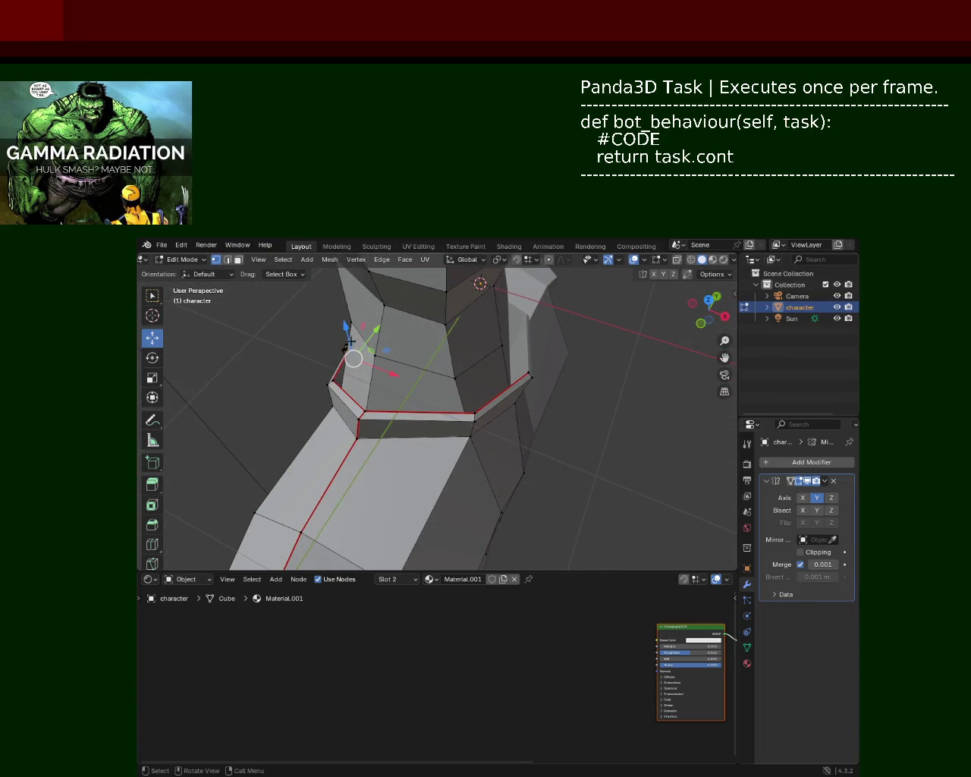
Save, then in face select mode pick the collar face loop and raise it along Z.
{"action": "left_click", "coordinate": [238, 245]}
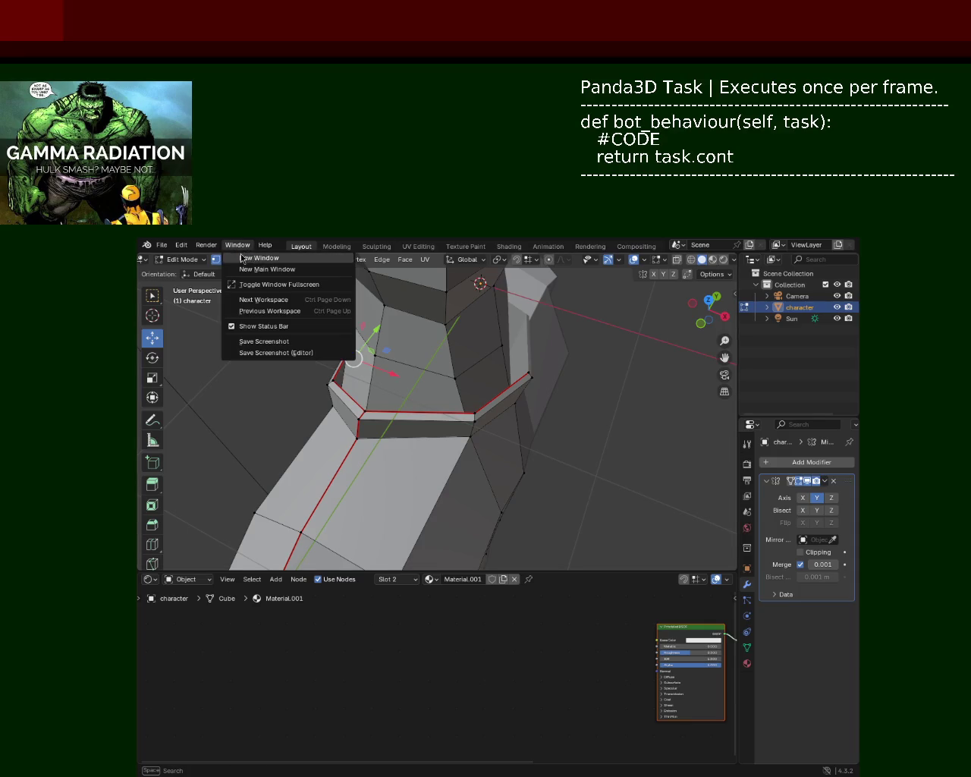
{"action": "left_click", "coordinate": [516, 468]}
{"action": "key", "text": "ctrl+s"}
{"action": "left_click", "coordinate": [500, 399]}
{"action": "left_click", "coordinate": [238, 260]}
{"action": "left_click", "coordinate": [488, 409]}
{"action": "left_click", "coordinate": [410, 414], "text": "alt"}
{"action": "middle_click_drag", "start_coordinate": [321, 404], "coordinate": [459, 336]}
{"action": "middle_click_drag", "start_coordinate": [542, 341], "coordinate": [486, 371]}
{"action": "left_click_drag", "start_coordinate": [478, 316], "coordinate": [478, 301]}
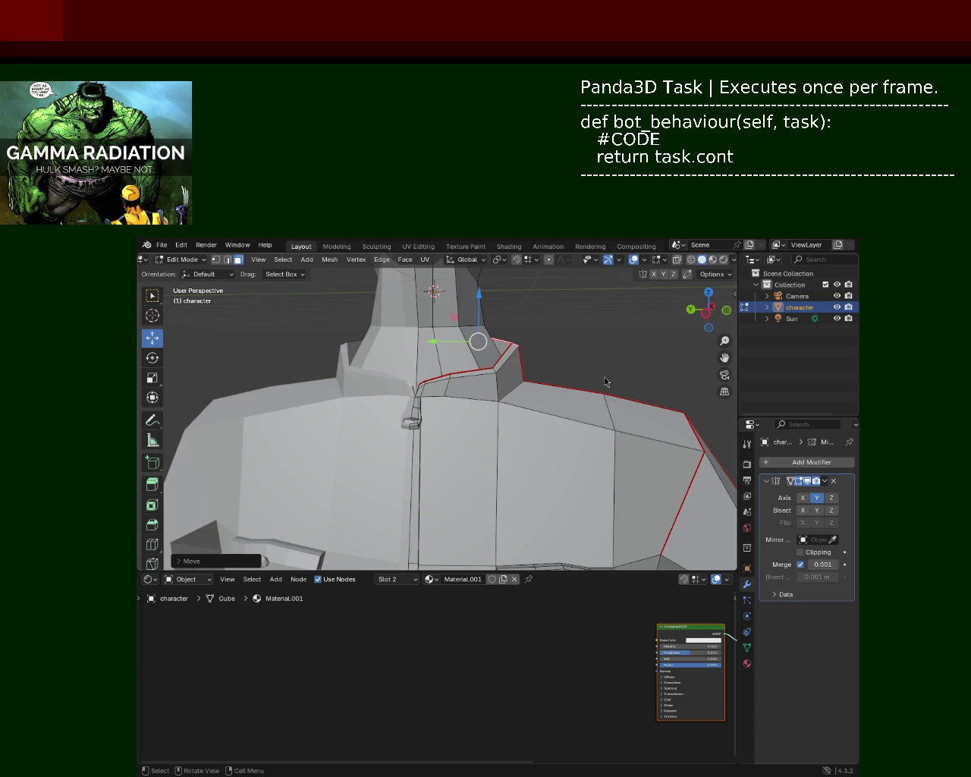
Fine-tune the collar edge height, raising then lowering it, and lower a collar vertex.
{"action": "middle_click_drag", "start_coordinate": [608, 316], "coordinate": [498, 347]}
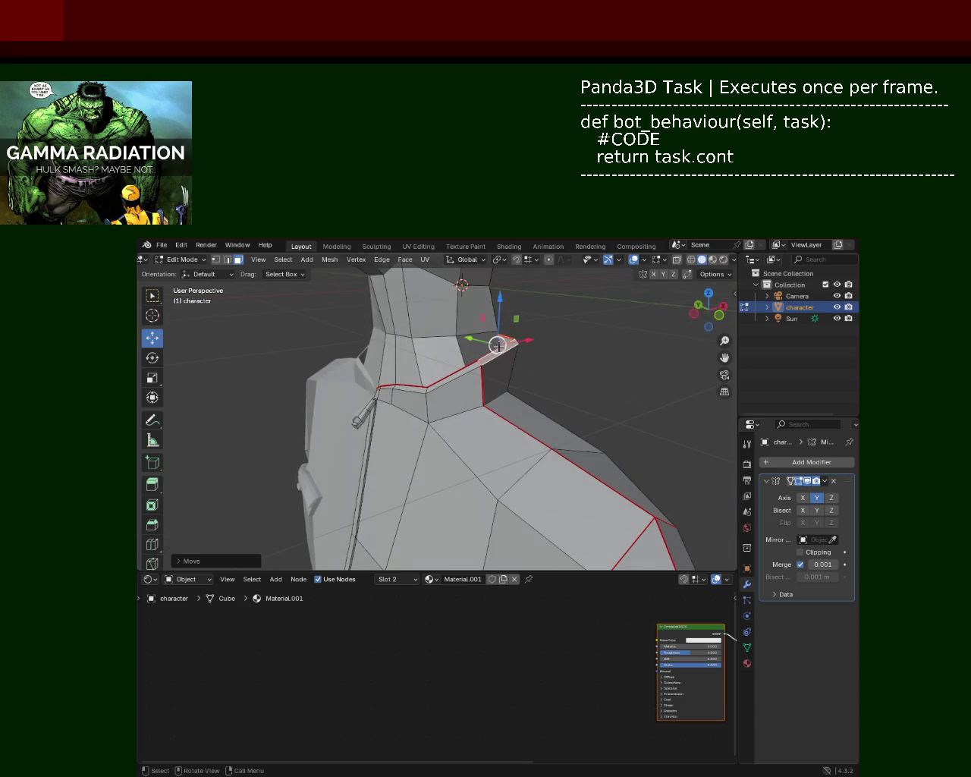
{"action": "mouse_move", "coordinate": [509, 305]}
{"action": "middle_mouse_down"}
{"action": "mouse_move", "coordinate": [575, 343]}
{"action": "mouse_move", "coordinate": [347, 330]}
{"action": "mouse_move", "coordinate": [433, 387]}
{"action": "mouse_move", "coordinate": [527, 402]}
{"action": "mouse_move", "coordinate": [462, 403]}
{"action": "mouse_move", "coordinate": [529, 403]}
{"action": "mouse_move", "coordinate": [450, 389]}
{"action": "mouse_move", "coordinate": [453, 409]}
{"action": "mouse_move", "coordinate": [473, 387]}
{"action": "mouse_move", "coordinate": [412, 390]}
{"action": "mouse_move", "coordinate": [446, 466]}
{"action": "mouse_move", "coordinate": [377, 403]}
{"action": "mouse_move", "coordinate": [546, 412]}
{"action": "mouse_move", "coordinate": [386, 415]}
{"action": "mouse_move", "coordinate": [531, 542]}
{"action": "mouse_move", "coordinate": [384, 444]}
{"action": "mouse_move", "coordinate": [460, 351]}
{"action": "mouse_move", "coordinate": [479, 378]}
{"action": "middle_mouse_up"}
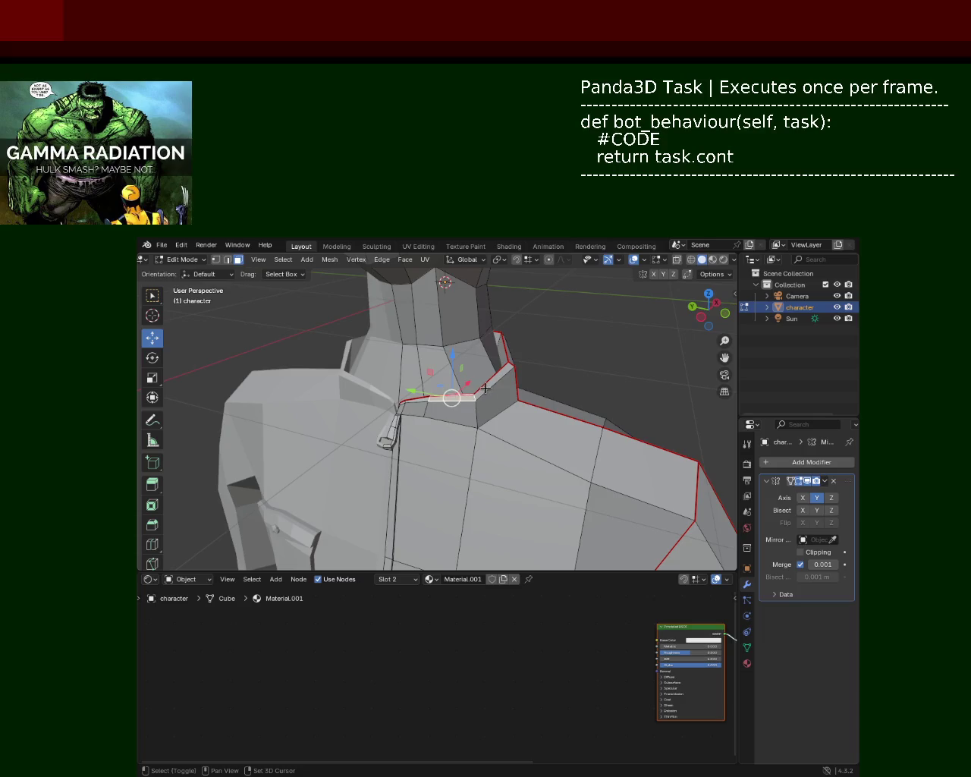
{"action": "left_click_drag", "start_coordinate": [473, 354], "coordinate": [471, 341]}
{"action": "mouse_move", "coordinate": [471, 341]}
{"action": "middle_mouse_down"}
{"action": "mouse_move", "coordinate": [503, 314]}
{"action": "mouse_move", "coordinate": [479, 379]}
{"action": "mouse_move", "coordinate": [516, 367]}
{"action": "mouse_move", "coordinate": [479, 364]}
{"action": "middle_mouse_up"}
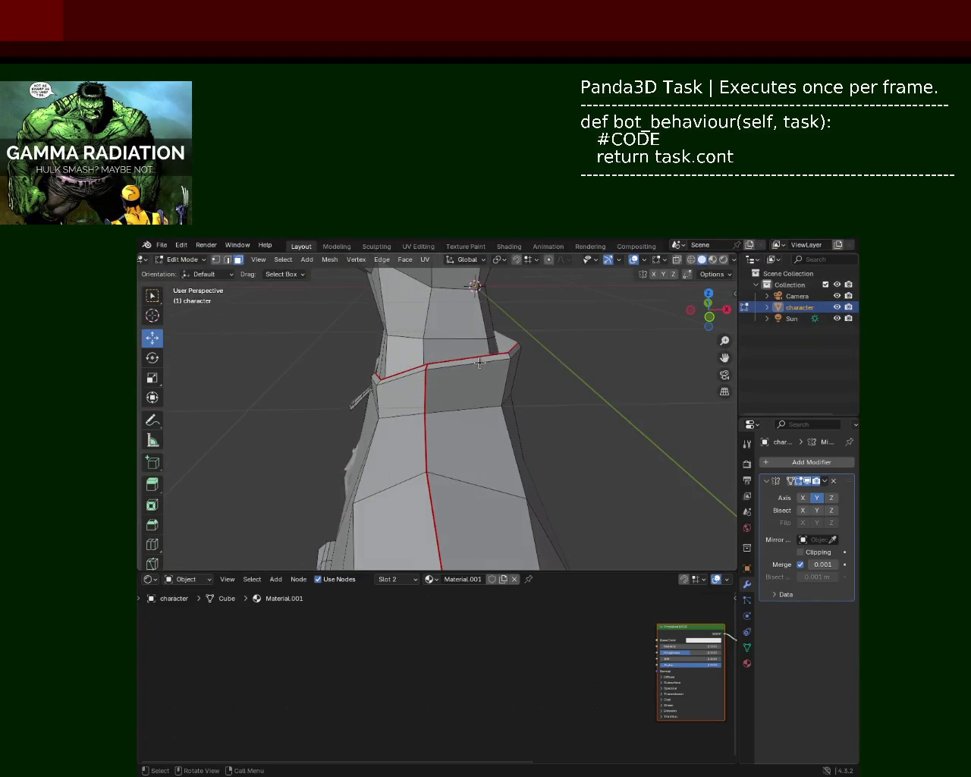
{"action": "mouse_move", "coordinate": [472, 325]}
{"action": "left_mouse_down"}
{"action": "mouse_move", "coordinate": [472, 336]}
{"action": "mouse_move", "coordinate": [516, 324]}
{"action": "left_mouse_up"}
{"action": "left_click", "coordinate": [516, 351]}
{"action": "mouse_move", "coordinate": [412, 410]}
{"action": "middle_mouse_down"}
{"action": "mouse_move", "coordinate": [541, 413]}
{"action": "mouse_move", "coordinate": [261, 321]}
{"action": "middle_mouse_up"}
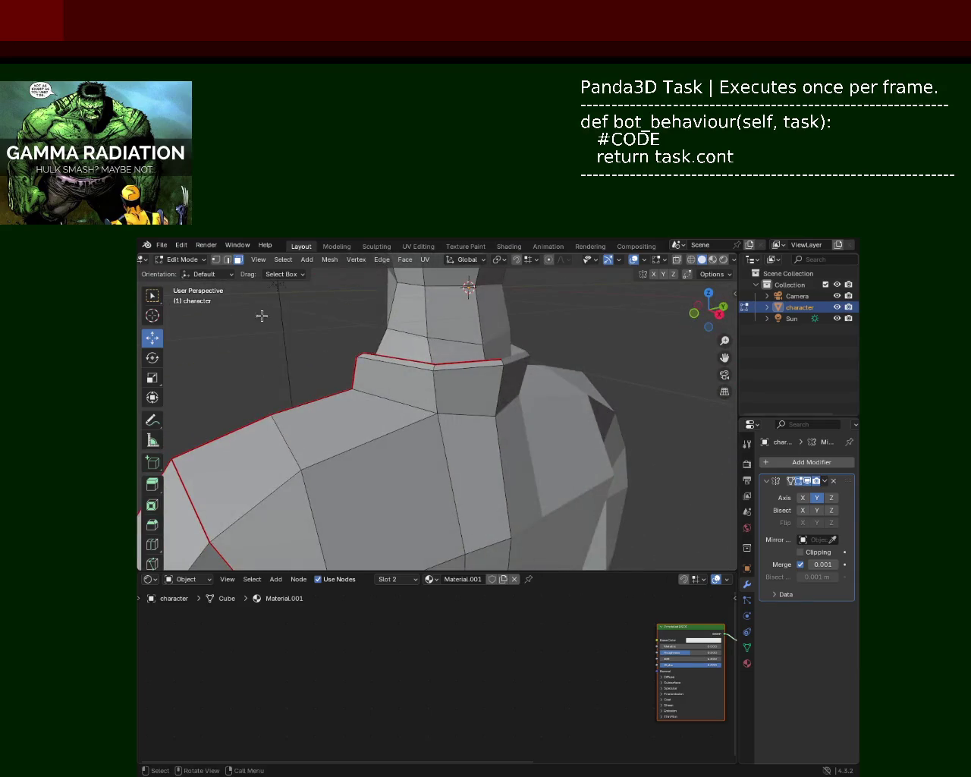
In vertex mode with X-ray on, move two collar vertices along X with G X.
{"action": "left_click", "coordinate": [217, 260]}
{"action": "mouse_move", "coordinate": [365, 390]}
{"action": "middle_mouse_down"}
{"action": "mouse_move", "coordinate": [513, 414]}
{"action": "mouse_move", "coordinate": [502, 394]}
{"action": "mouse_move", "coordinate": [563, 425]}
{"action": "mouse_move", "coordinate": [527, 450]}
{"action": "mouse_move", "coordinate": [607, 425]}
{"action": "middle_mouse_up"}
{"action": "key", "text": "shift+z"}
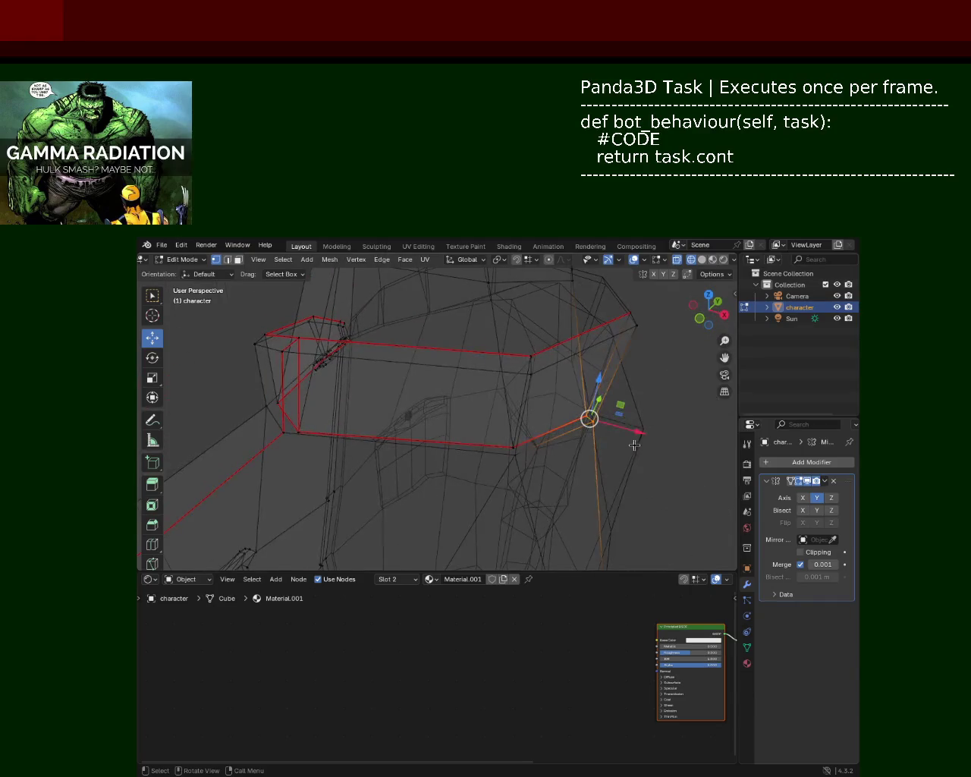
{"action": "key", "text": "g"}
{"action": "key", "text": "x"}
{"action": "left_click", "coordinate": [621, 429]}
{"action": "left_click", "coordinate": [634, 324]}
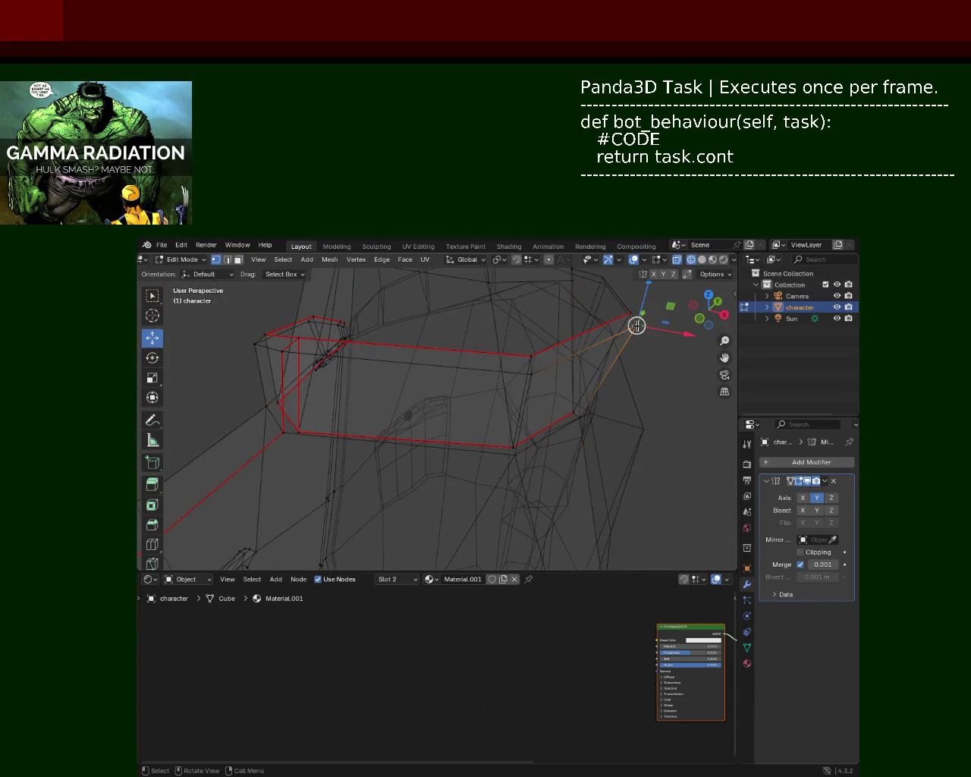
{"action": "key", "text": "g"}
{"action": "key", "text": "x"}
{"action": "left_click", "coordinate": [641, 319]}
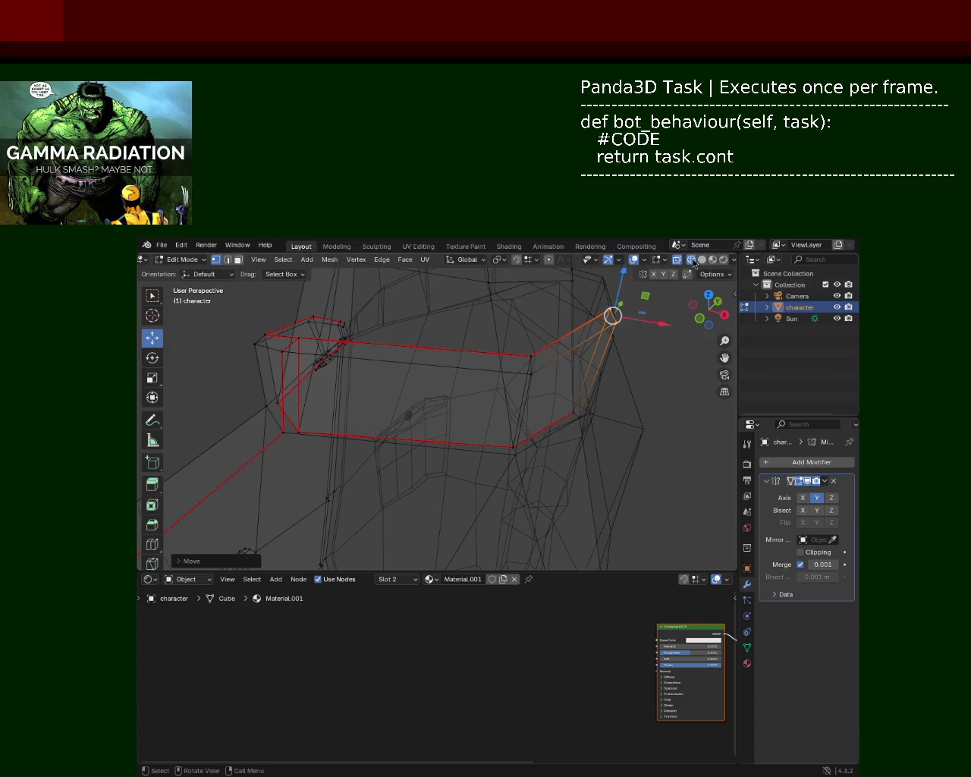
Turn X-ray off and inspect the collar, neck and shoulder in solid view.
{"action": "left_click", "coordinate": [693, 259]}
{"action": "mouse_move", "coordinate": [668, 342]}
{"action": "middle_mouse_down"}
{"action": "mouse_move", "coordinate": [629, 423]}
{"action": "mouse_move", "coordinate": [630, 372]}
{"action": "mouse_move", "coordinate": [645, 390]}
{"action": "middle_mouse_up"}
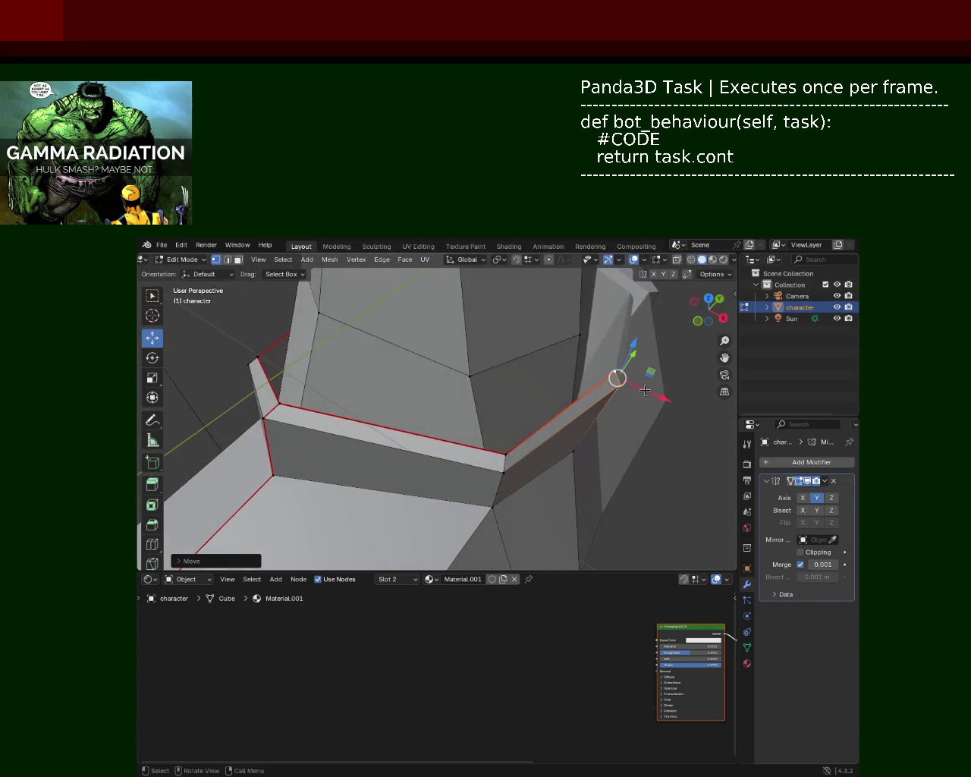
{"action": "mouse_move", "coordinate": [440, 473]}
{"action": "middle_mouse_down"}
{"action": "mouse_move", "coordinate": [491, 423]}
{"action": "mouse_move", "coordinate": [527, 434]}
{"action": "mouse_move", "coordinate": [460, 391]}
{"action": "mouse_move", "coordinate": [480, 431]}
{"action": "middle_mouse_up"}
{"action": "scroll", "coordinate": [527, 434], "scroll_direction": "down", "scroll_amount": 3}
{"action": "scroll", "coordinate": [460, 391], "scroll_direction": "up", "scroll_amount": 2}
{"action": "scroll", "coordinate": [460, 391], "scroll_direction": "up", "scroll_amount": 2}
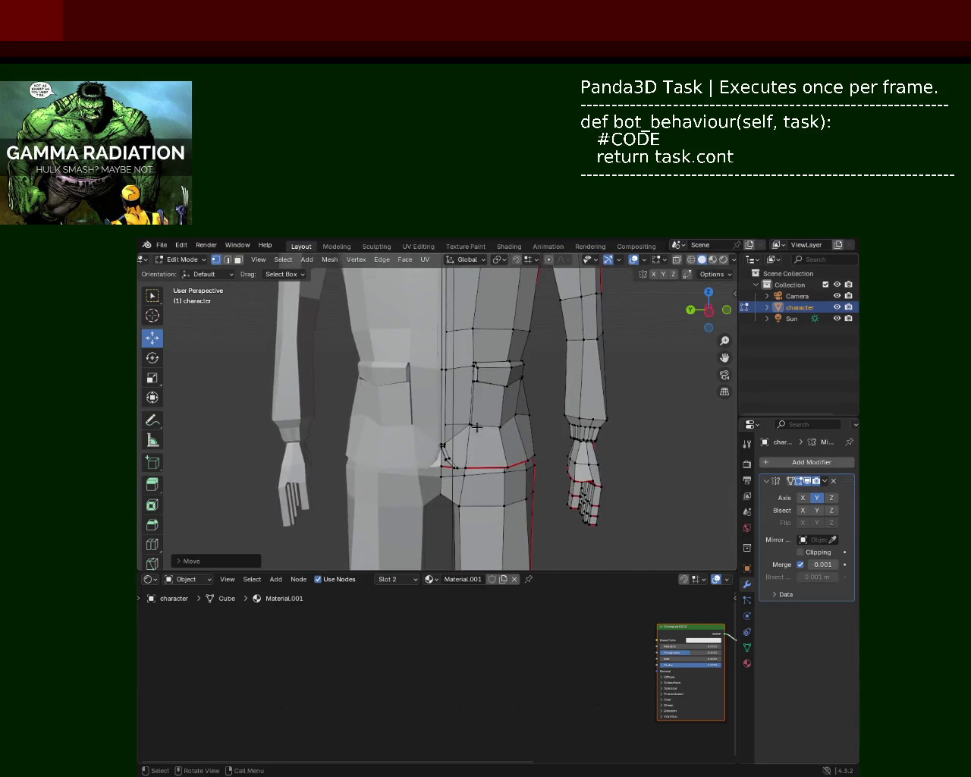
Save the file and orbit and zoom around the waist, hand and whole character.
{"action": "scroll", "coordinate": [465, 384], "scroll_direction": "down", "scroll_amount": 3}
{"action": "mouse_move", "coordinate": [458, 373]}
{"action": "middle_mouse_down"}
{"action": "mouse_move", "coordinate": [494, 384]}
{"action": "mouse_move", "coordinate": [505, 336]}
{"action": "mouse_move", "coordinate": [525, 425]}
{"action": "middle_mouse_up"}
{"action": "middle_click_drag", "start_coordinate": [500, 315], "coordinate": [535, 494]}
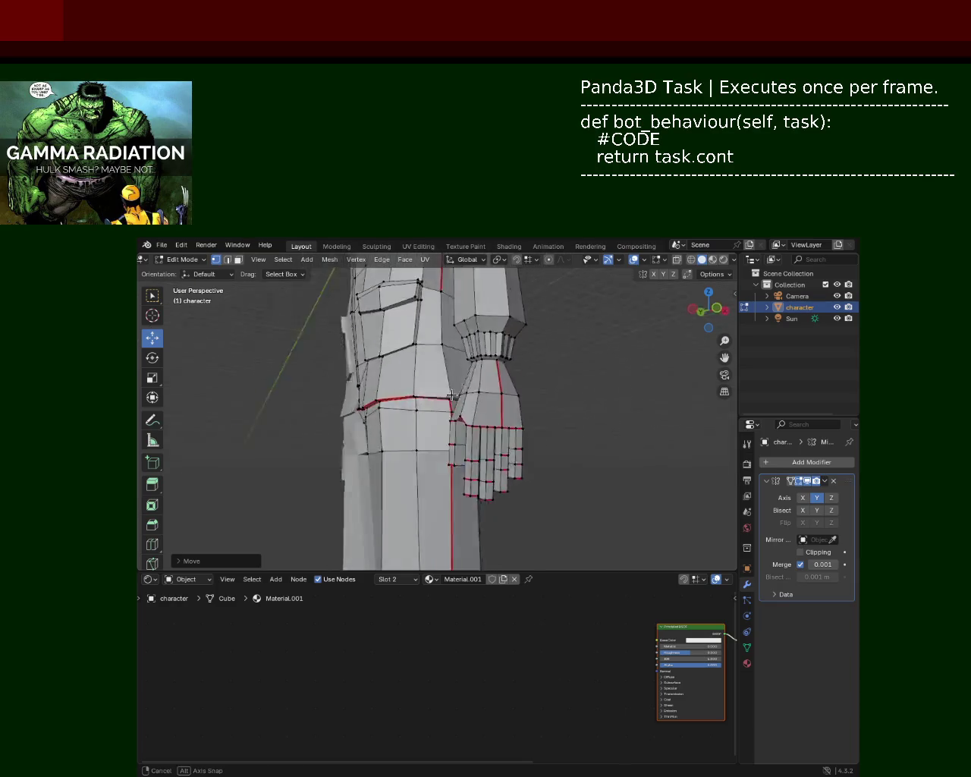
{"action": "key", "text": "ctrl+s"}
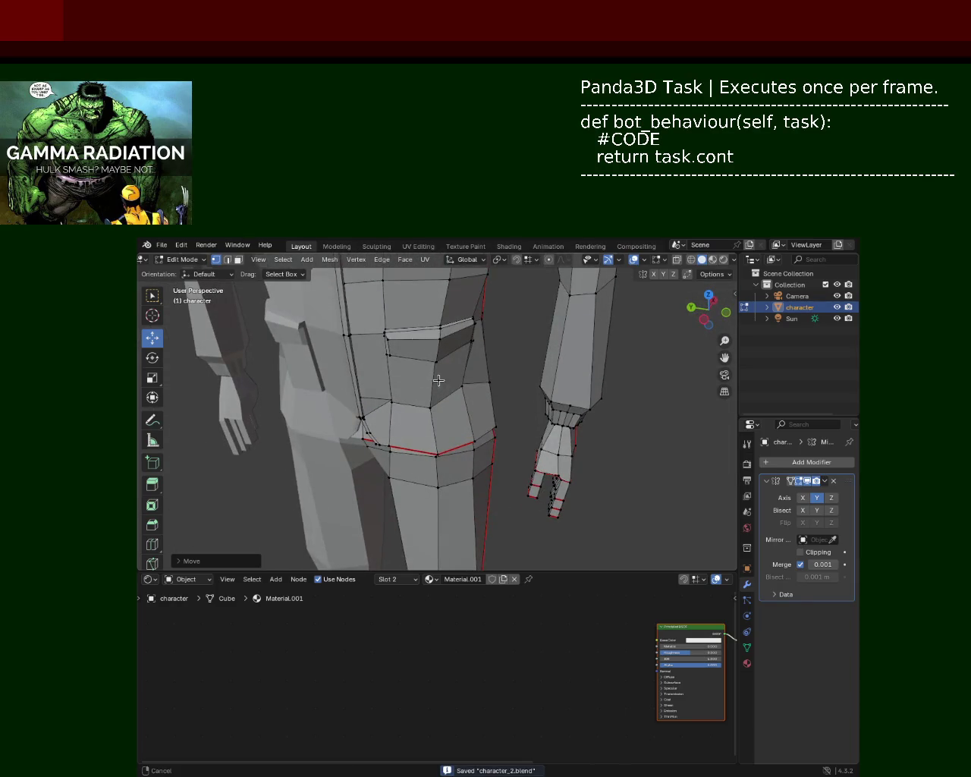
{"action": "middle_click_drag", "start_coordinate": [425, 356], "coordinate": [466, 392], "text": "ctrl"}
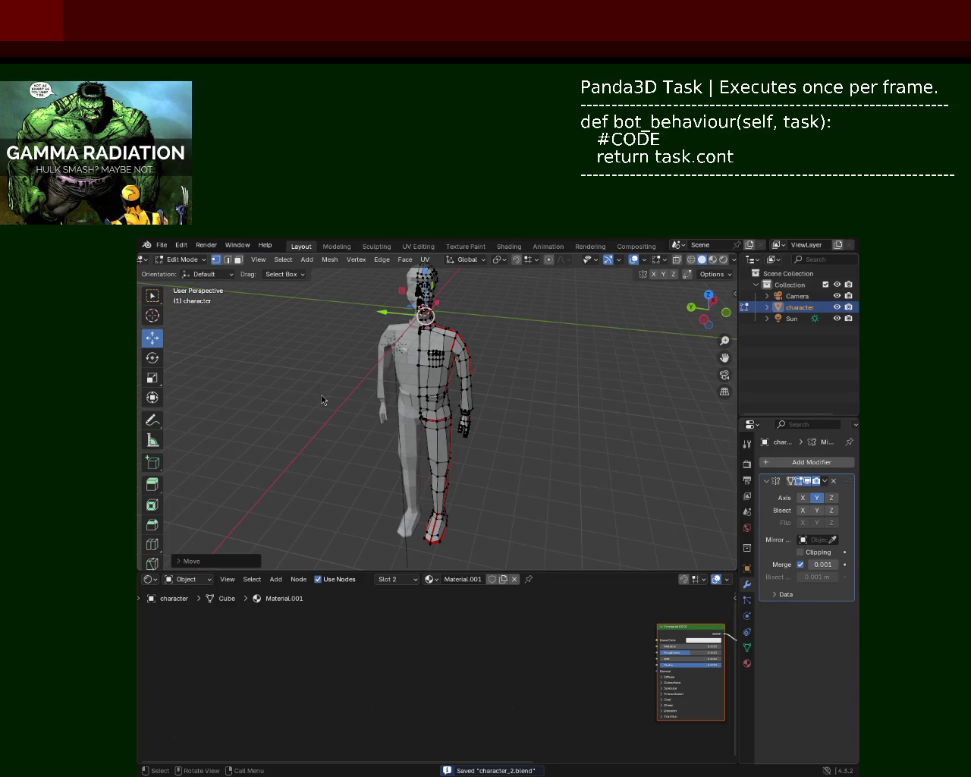
{"action": "mouse_move", "coordinate": [499, 389]}
{"action": "middle_mouse_down", "text": "ctrl"}
{"action": "mouse_move", "coordinate": [486, 341]}
{"action": "mouse_move", "coordinate": [412, 341]}
{"action": "mouse_move", "coordinate": [525, 423]}
{"action": "middle_mouse_up", "text": "ctrl"}
{"action": "mouse_move", "coordinate": [399, 404]}
{"action": "middle_mouse_down"}
{"action": "mouse_move", "coordinate": [401, 381]}
{"action": "mouse_move", "coordinate": [427, 374]}
{"action": "middle_mouse_up"}
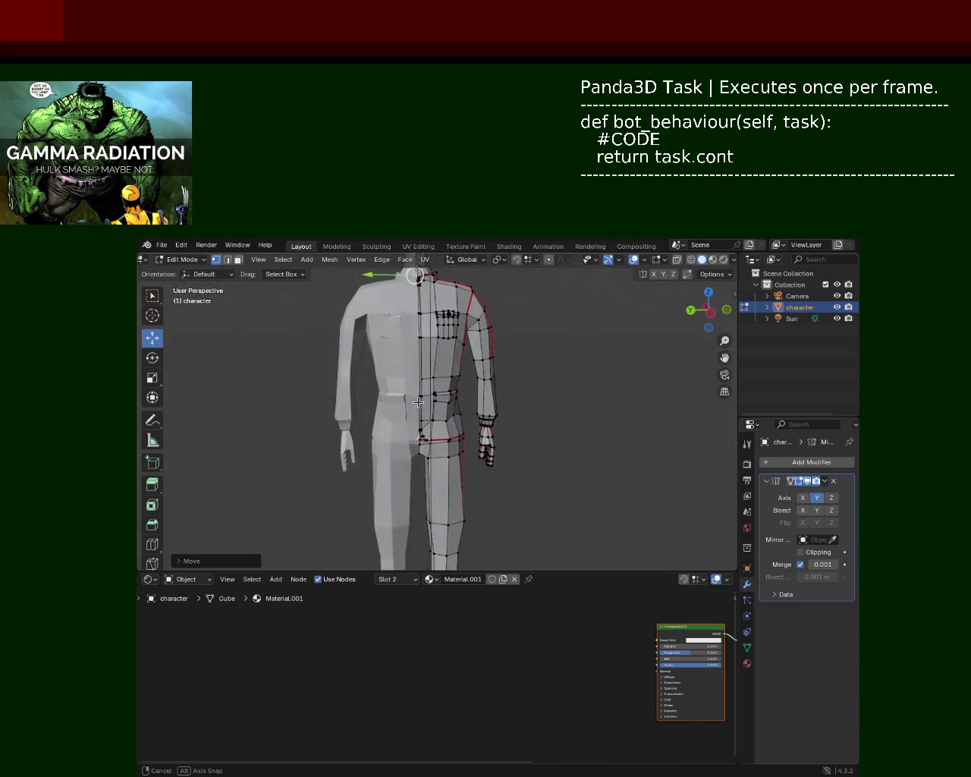
Switch to wireframe shading and the Right orthographic view (numpad 3).
{"action": "left_click", "coordinate": [691, 260]}
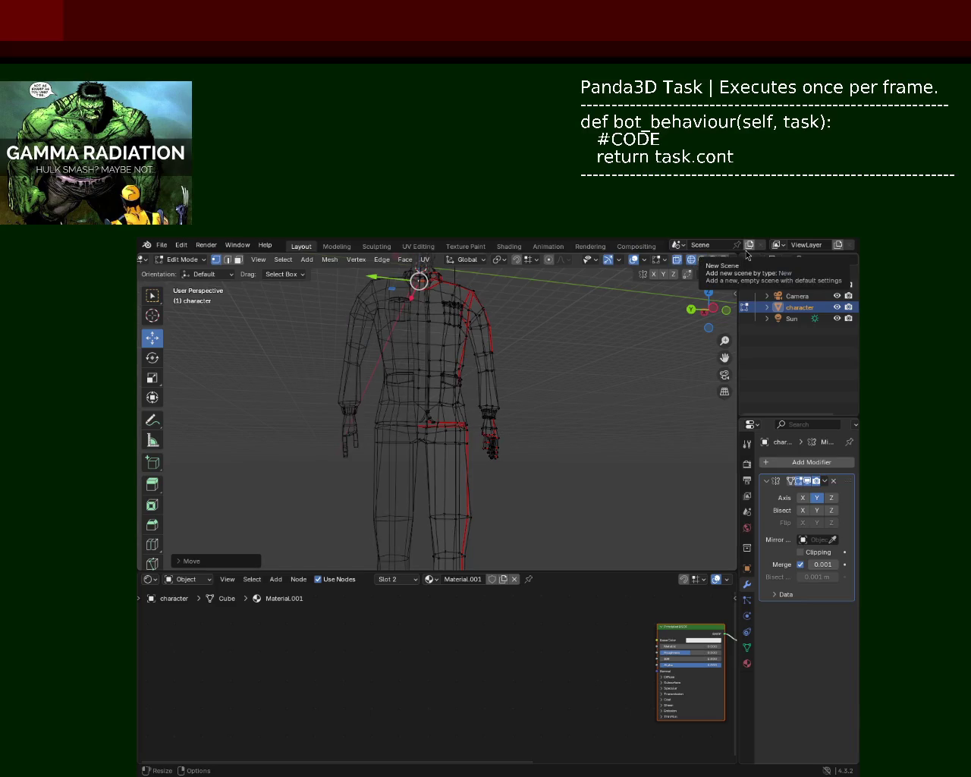
{"action": "key", "text": "KP_1"}
{"action": "key", "text": "KP_3"}
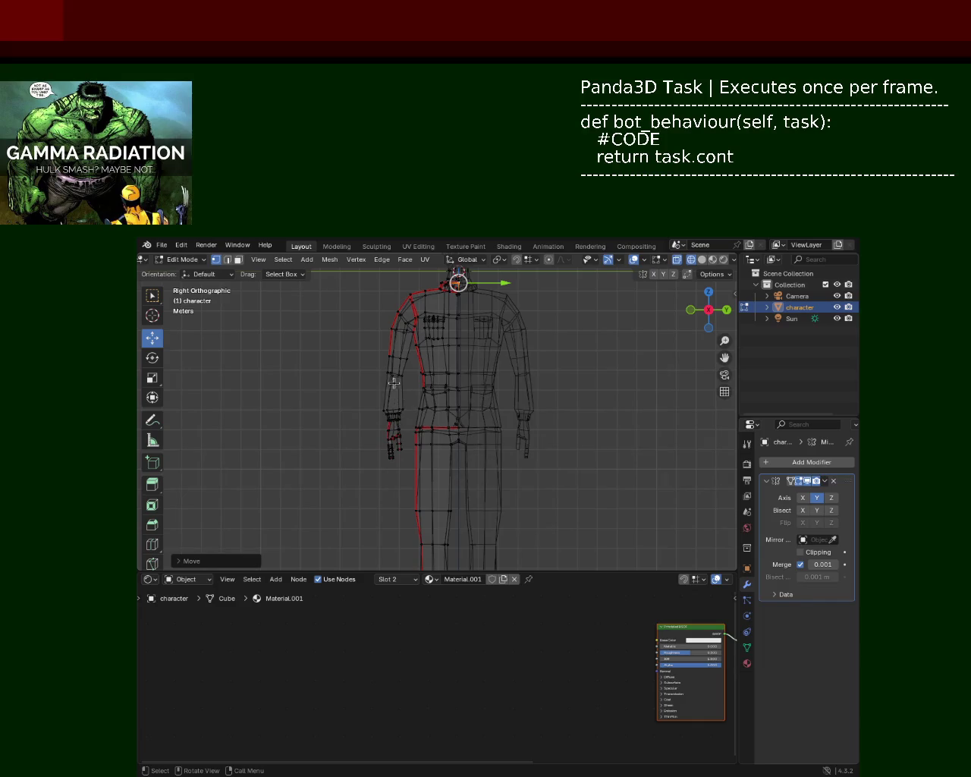
Select the torso's side vertices and move them along Y with G Y.
{"action": "mouse_move", "coordinate": [416, 394]}
{"action": "left_mouse_down"}
{"action": "mouse_move", "coordinate": [449, 426]}
{"action": "mouse_move", "coordinate": [435, 431]}
{"action": "left_mouse_up"}
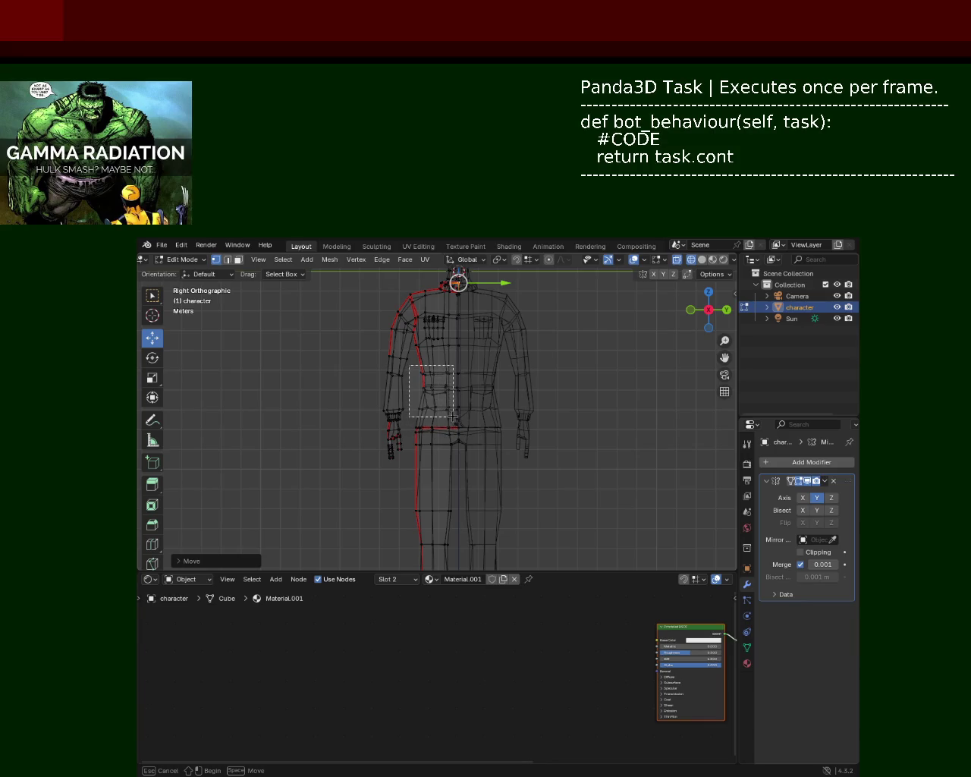
{"action": "left_click_drag", "start_coordinate": [453, 416], "coordinate": [454, 417]}
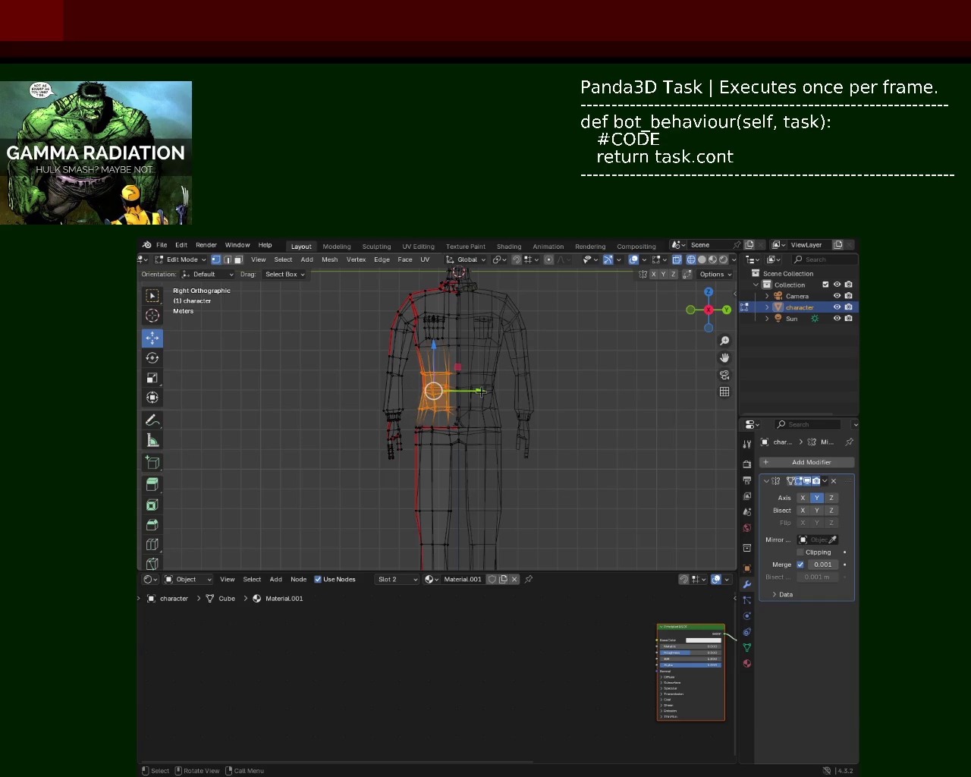
{"action": "key", "text": "g"}
{"action": "key", "text": "y"}
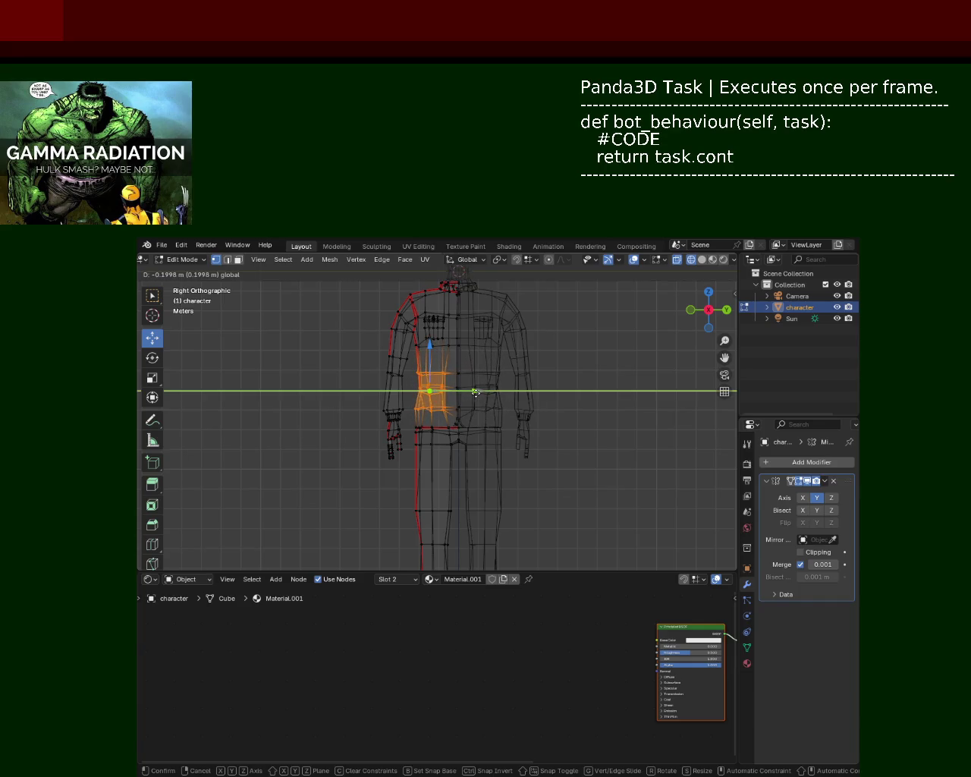
{"action": "left_click", "coordinate": [476, 391]}
Check the torso in solid shading, then return to wireframe Right view and clear the selection.
{"action": "middle_click_drag", "start_coordinate": [312, 383], "coordinate": [488, 346]}
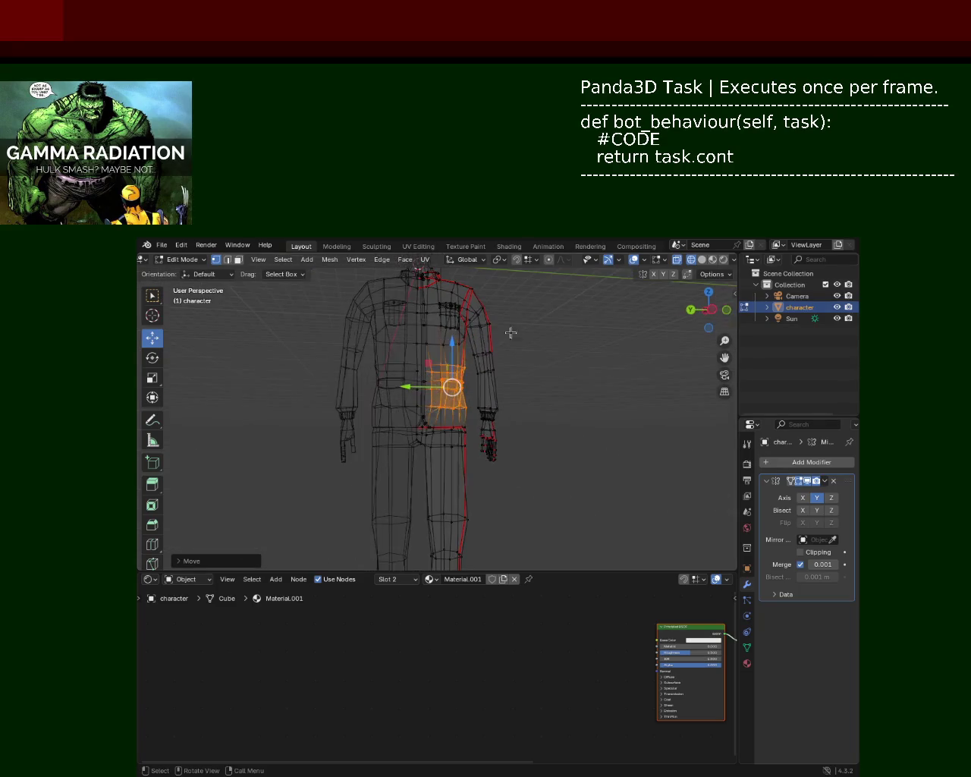
{"action": "left_click", "coordinate": [702, 259]}
{"action": "mouse_move", "coordinate": [556, 371]}
{"action": "middle_mouse_down"}
{"action": "mouse_move", "coordinate": [533, 402]}
{"action": "mouse_move", "coordinate": [347, 387]}
{"action": "middle_mouse_up"}
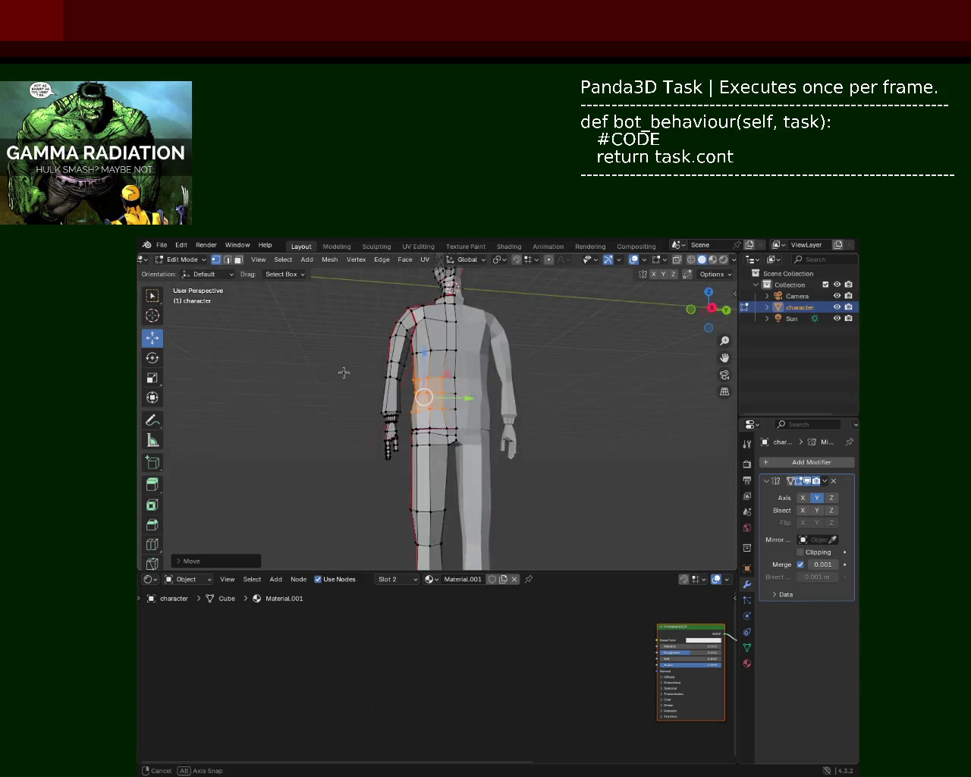
{"action": "left_click", "coordinate": [690, 261]}
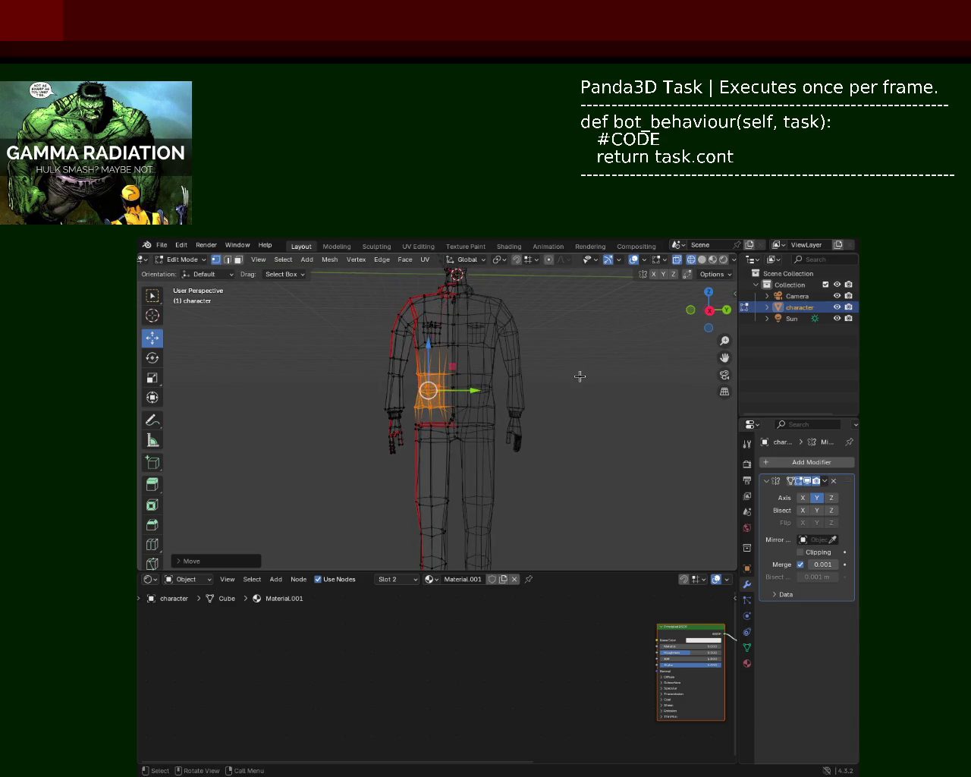
{"action": "key", "text": "KP_3"}
{"action": "left_click", "coordinate": [360, 440]}
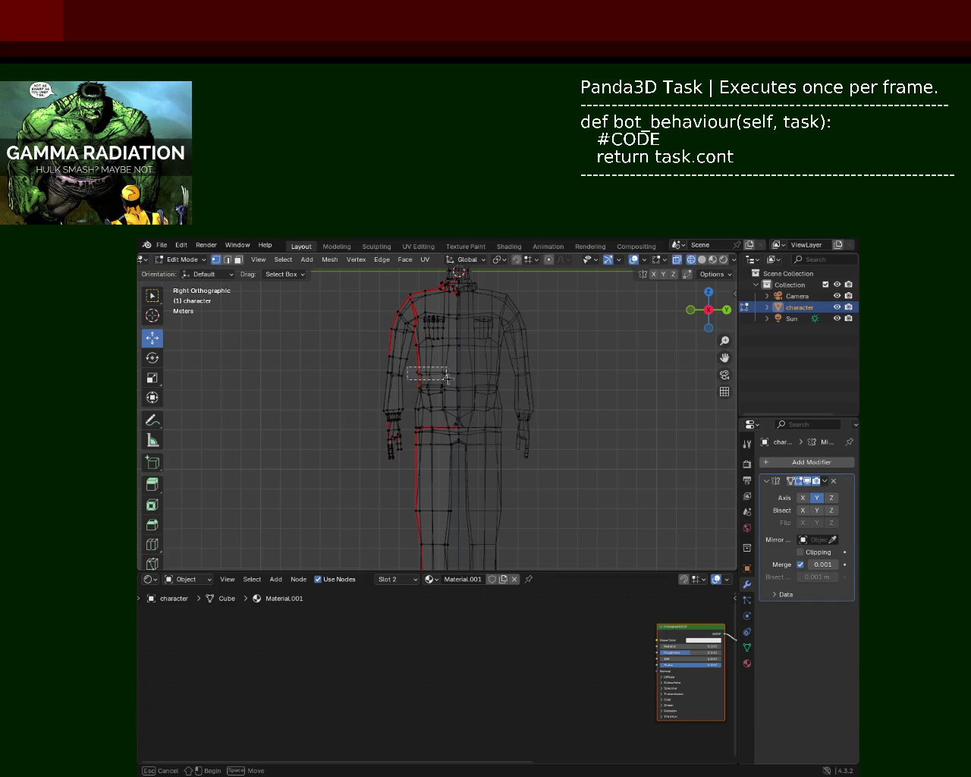
Shift the chest-side vertices along Y and return to solid shading without X-ray.
{"action": "left_click_drag", "start_coordinate": [463, 373], "coordinate": [467, 377]}
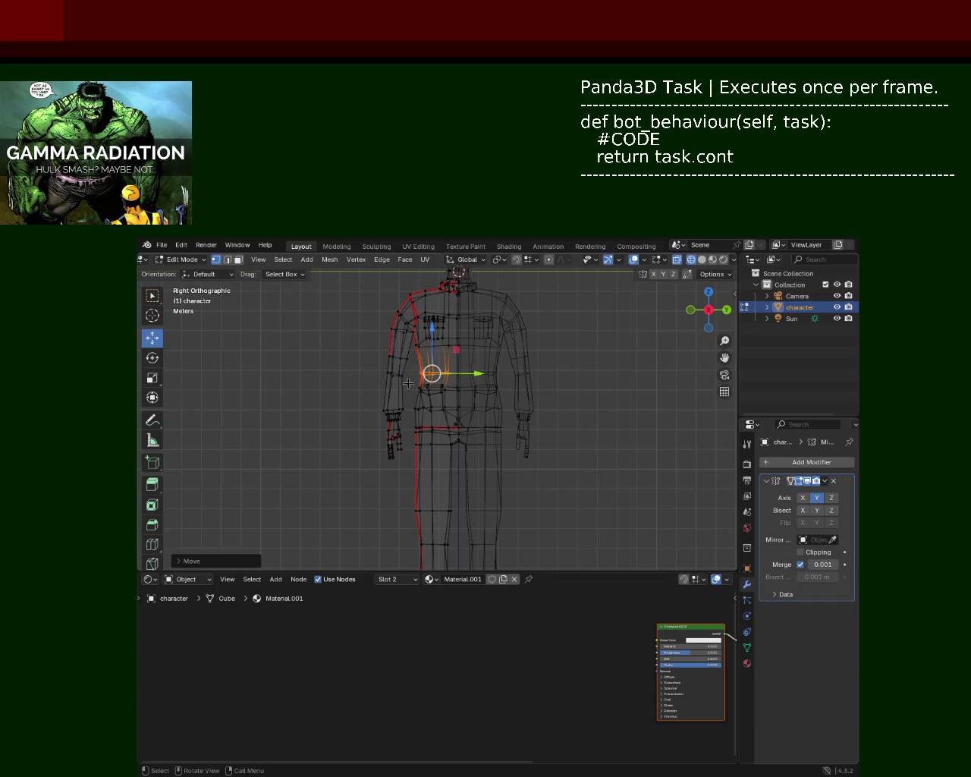
{"action": "middle_click_drag", "start_coordinate": [467, 377], "coordinate": [654, 253]}
{"action": "left_click", "coordinate": [702, 259]}
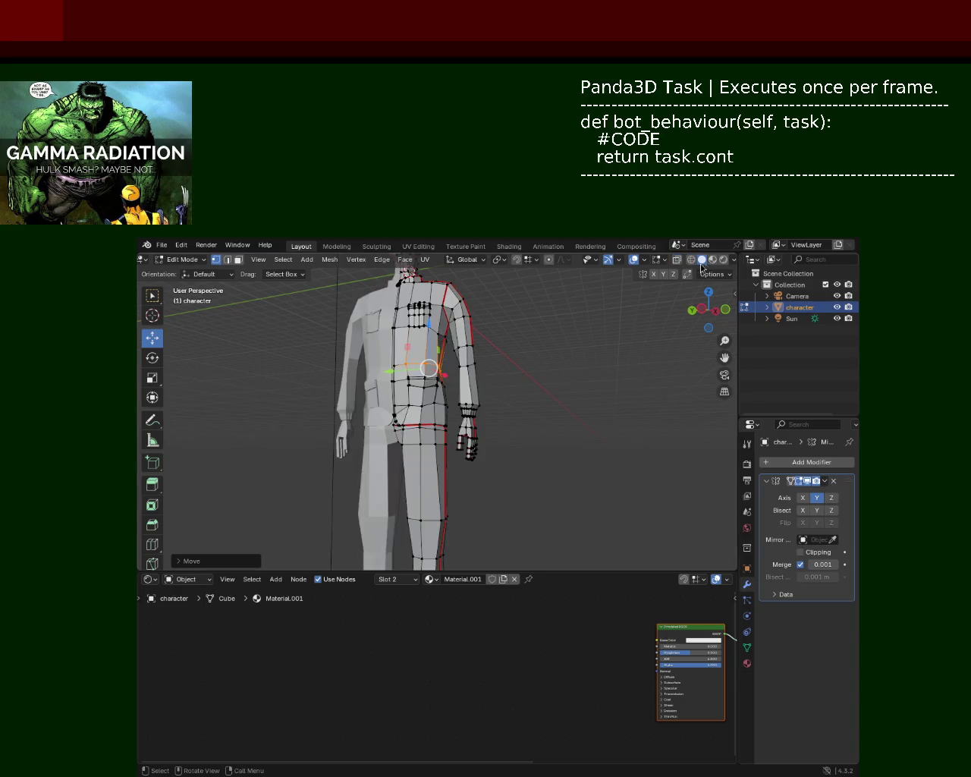
{"action": "key", "text": "alt+z"}
{"action": "mouse_move", "coordinate": [557, 384]}
{"action": "middle_mouse_down"}
{"action": "mouse_move", "coordinate": [526, 394]}
{"action": "mouse_move", "coordinate": [443, 324]}
{"action": "mouse_move", "coordinate": [438, 409]}
{"action": "mouse_move", "coordinate": [464, 438]}
{"action": "middle_mouse_up"}
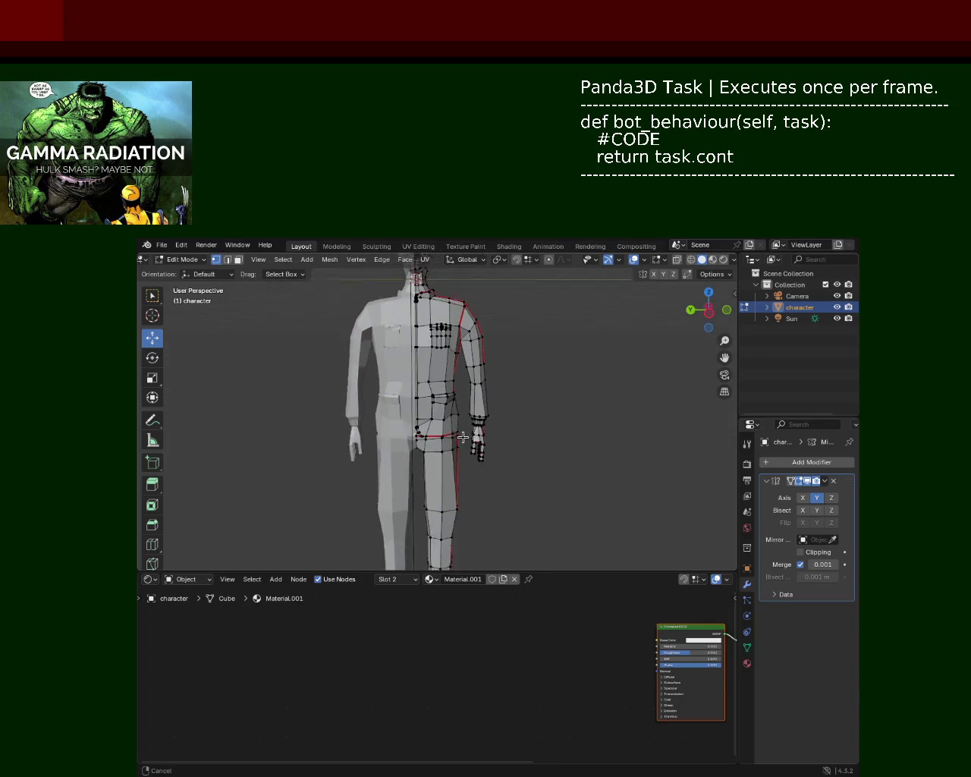
{"action": "scroll", "coordinate": [415, 380], "scroll_direction": "up", "scroll_amount": 5}
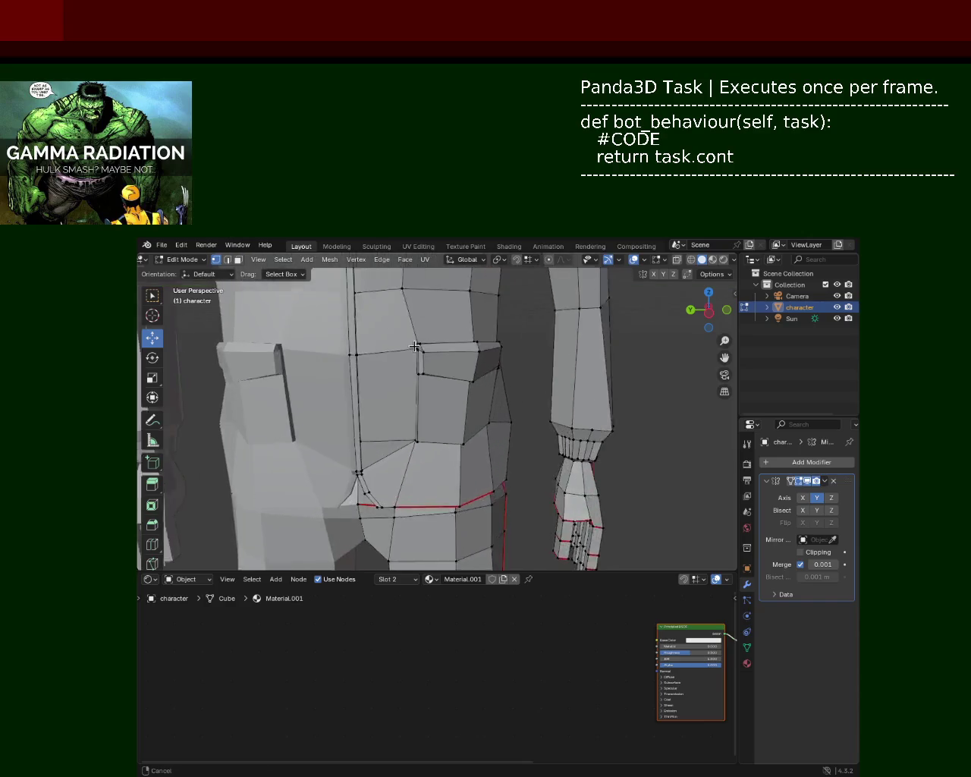
{"action": "scroll", "coordinate": [410, 382], "scroll_direction": "down", "scroll_amount": 2}
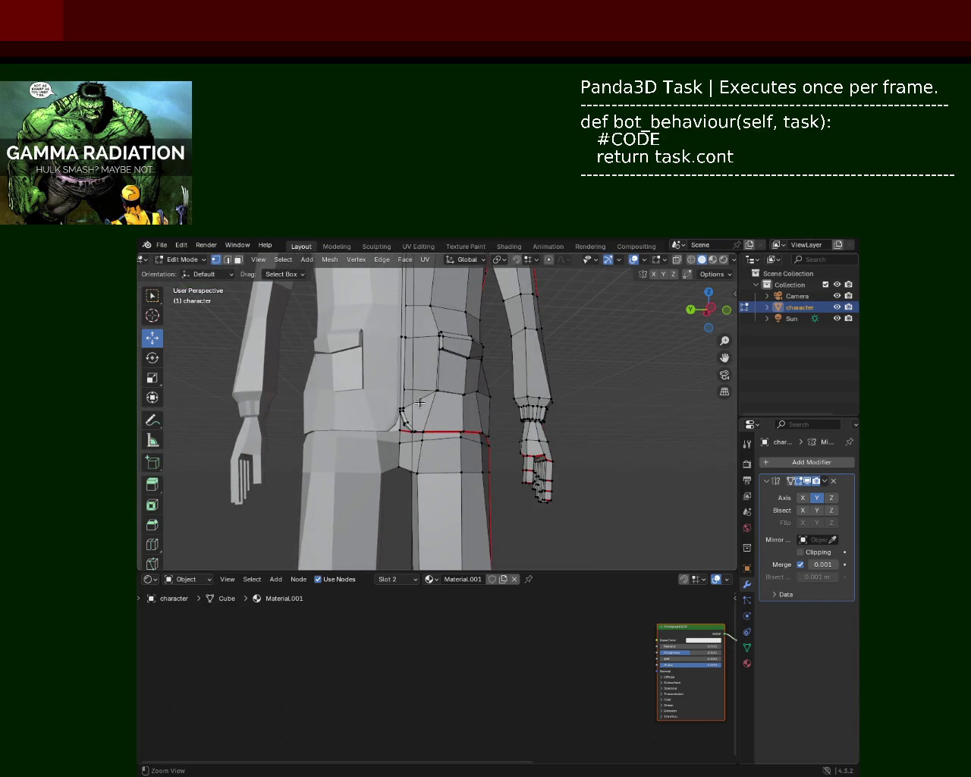
In edge select mode, move the torso side edges under the arm along Y.
{"action": "scroll", "coordinate": [422, 430], "scroll_direction": "down", "scroll_amount": 5}
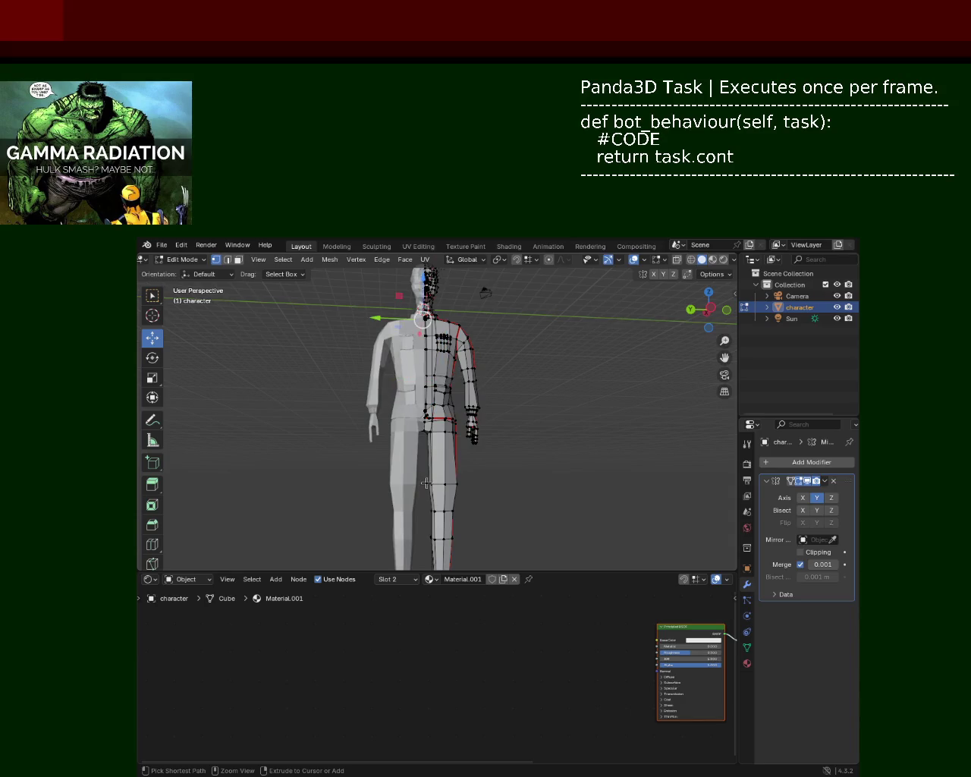
{"action": "mouse_move", "coordinate": [426, 463]}
{"action": "middle_mouse_down", "text": "ctrl"}
{"action": "mouse_move", "coordinate": [479, 434]}
{"action": "mouse_move", "coordinate": [439, 446]}
{"action": "mouse_move", "coordinate": [460, 446]}
{"action": "middle_mouse_up", "text": "ctrl"}
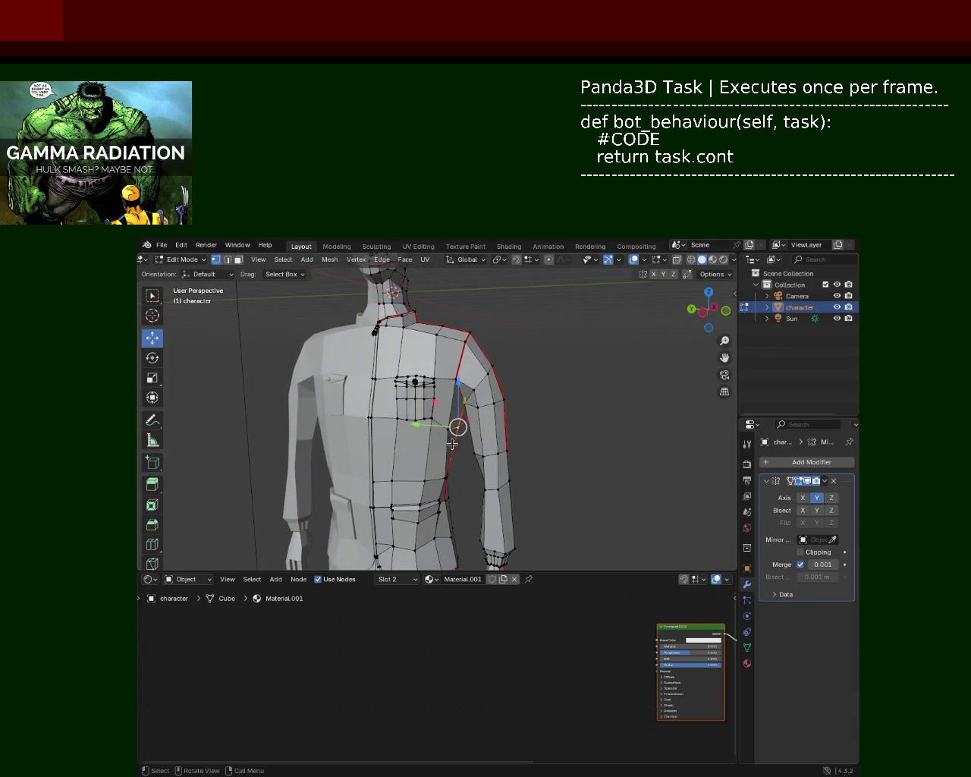
{"action": "left_click", "coordinate": [228, 259]}
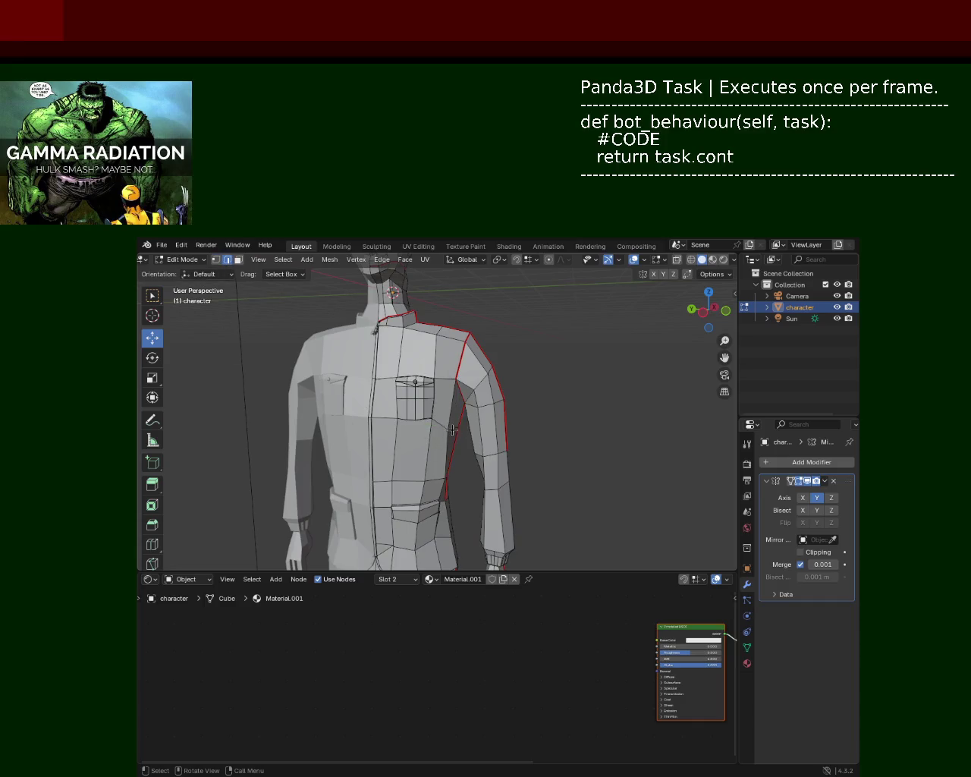
{"action": "left_click_drag", "start_coordinate": [428, 426], "coordinate": [416, 426]}
{"action": "mouse_move", "coordinate": [416, 427]}
{"action": "middle_mouse_down"}
{"action": "mouse_move", "coordinate": [411, 440]}
{"action": "mouse_move", "coordinate": [357, 431]}
{"action": "middle_mouse_up"}
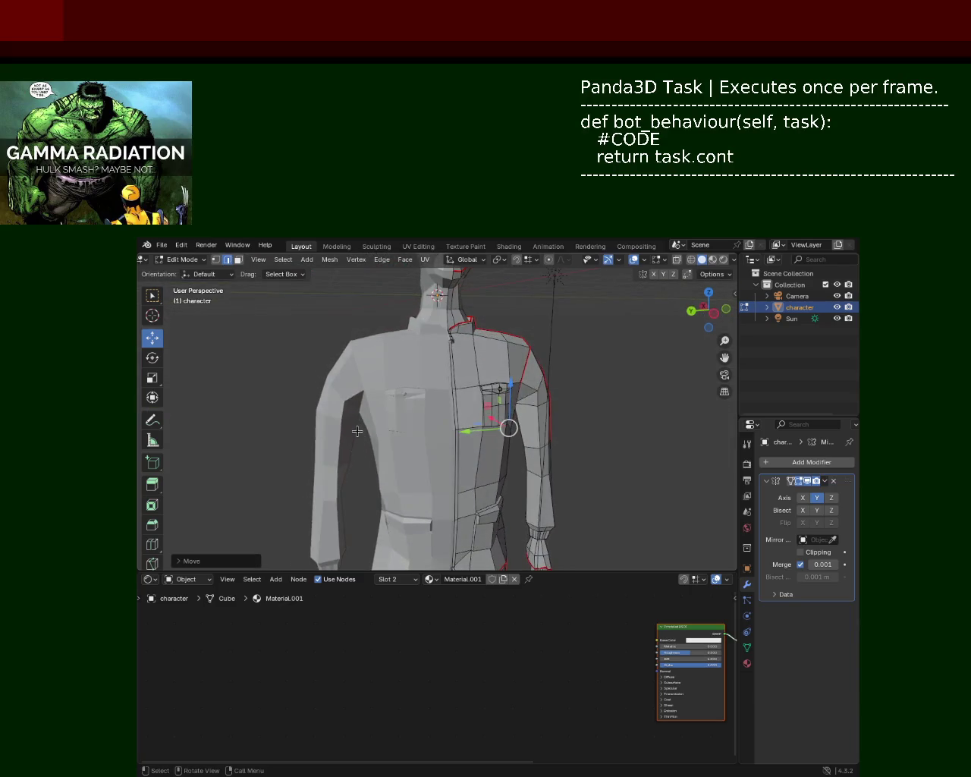
{"action": "scroll", "coordinate": [434, 352], "scroll_direction": "down", "scroll_amount": 5}
{"action": "mouse_move", "coordinate": [434, 352]}
{"action": "middle_mouse_down"}
{"action": "mouse_move", "coordinate": [388, 396]}
{"action": "mouse_move", "coordinate": [481, 362]}
{"action": "middle_mouse_up"}
{"action": "scroll", "coordinate": [421, 372], "scroll_direction": "up", "scroll_amount": 2}
{"action": "scroll", "coordinate": [421, 372], "scroll_direction": "up", "scroll_amount": 2}
Raise one shoulder vertex with G Z and slide another shoulder vertex along Y.
{"action": "left_click", "coordinate": [481, 362]}
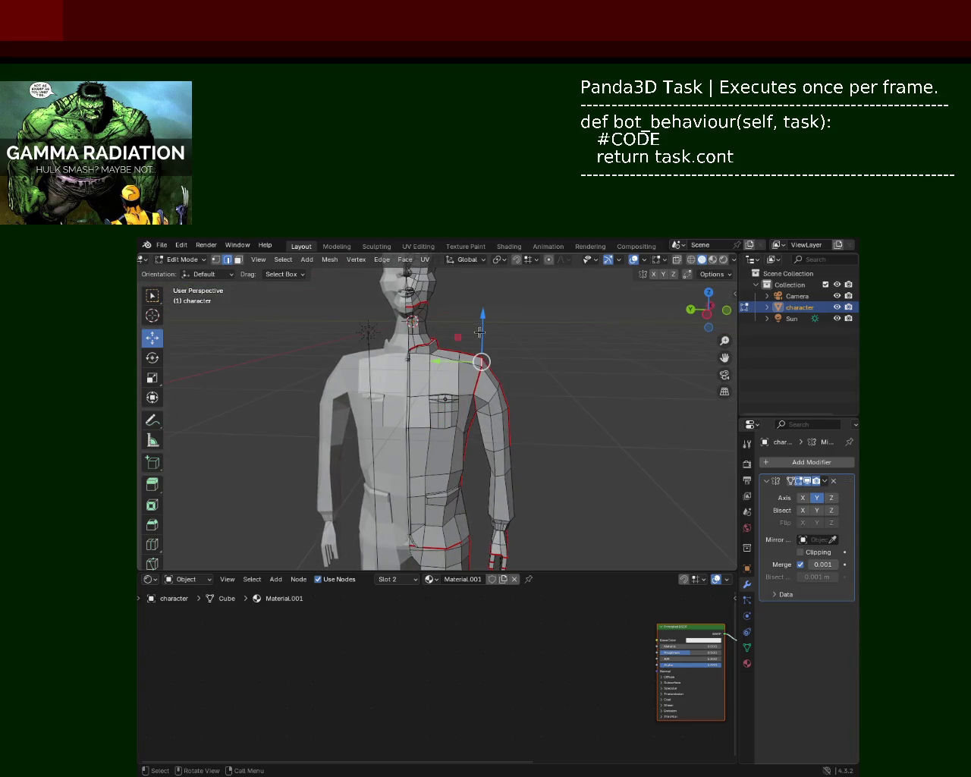
{"action": "key", "text": "g"}
{"action": "key", "text": "z"}
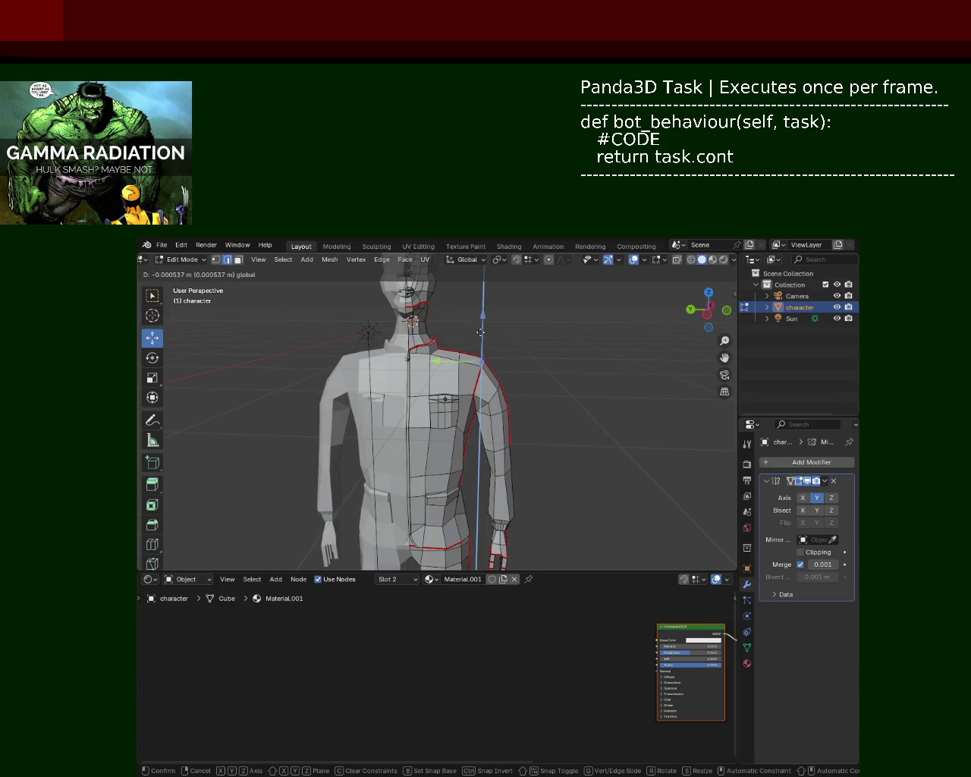
{"action": "left_click", "coordinate": [480, 332]}
{"action": "left_click", "coordinate": [461, 351]}
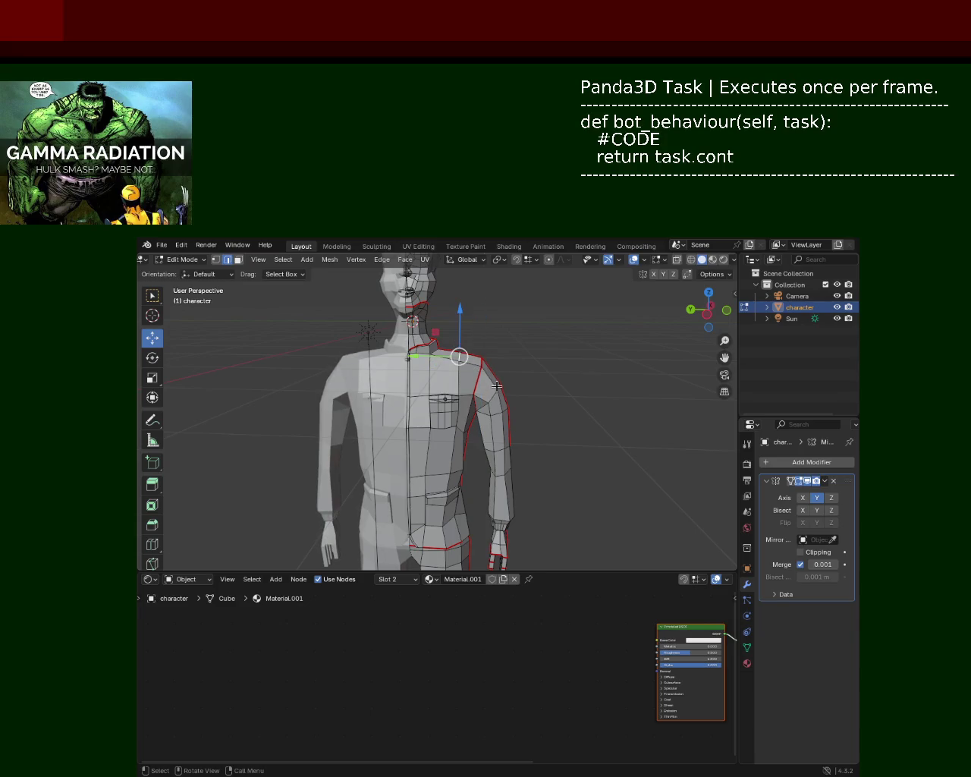
{"action": "mouse_move", "coordinate": [483, 405]}
{"action": "left_mouse_down"}
{"action": "mouse_move", "coordinate": [465, 413]}
{"action": "mouse_move", "coordinate": [498, 408]}
{"action": "left_mouse_up"}
{"action": "mouse_move", "coordinate": [499, 407]}
{"action": "middle_mouse_down"}
{"action": "mouse_move", "coordinate": [508, 386]}
{"action": "mouse_move", "coordinate": [524, 396]}
{"action": "middle_mouse_up"}
Orbit, pan and zoom around the full character to inspect the reshaped torso.
{"action": "left_click", "coordinate": [597, 391]}
{"action": "mouse_move", "coordinate": [597, 391]}
{"action": "middle_mouse_down"}
{"action": "mouse_move", "coordinate": [531, 412]}
{"action": "mouse_move", "coordinate": [510, 379]}
{"action": "mouse_move", "coordinate": [512, 396]}
{"action": "mouse_move", "coordinate": [484, 407]}
{"action": "mouse_move", "coordinate": [536, 412]}
{"action": "mouse_move", "coordinate": [554, 388]}
{"action": "middle_mouse_up"}
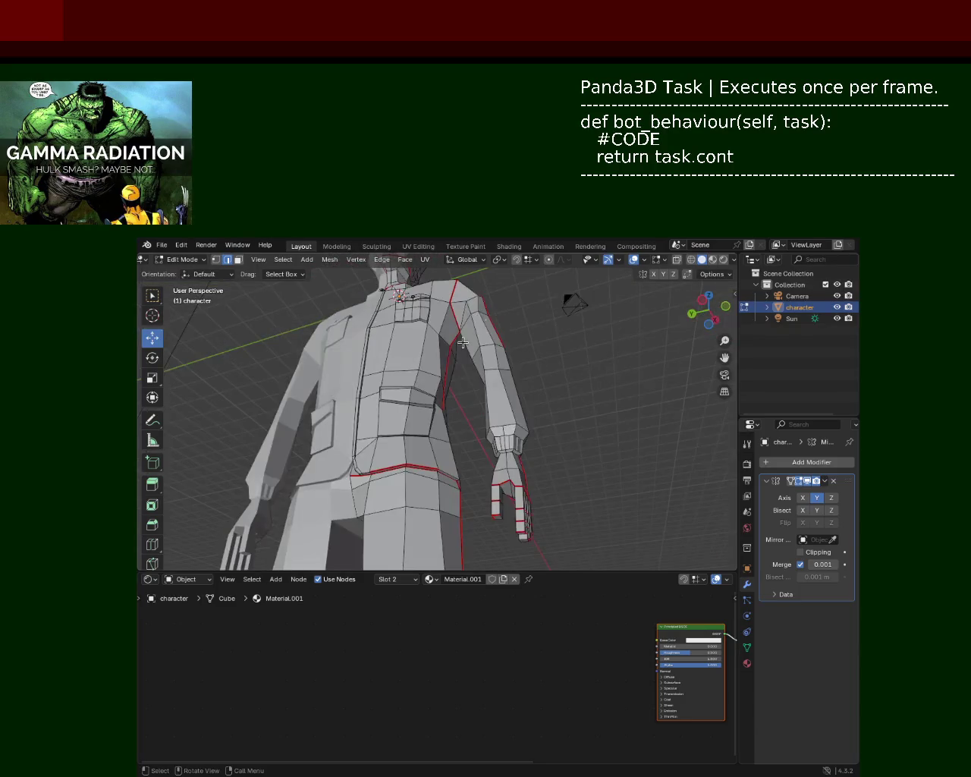
{"action": "middle_click_drag", "start_coordinate": [457, 378], "coordinate": [445, 417]}
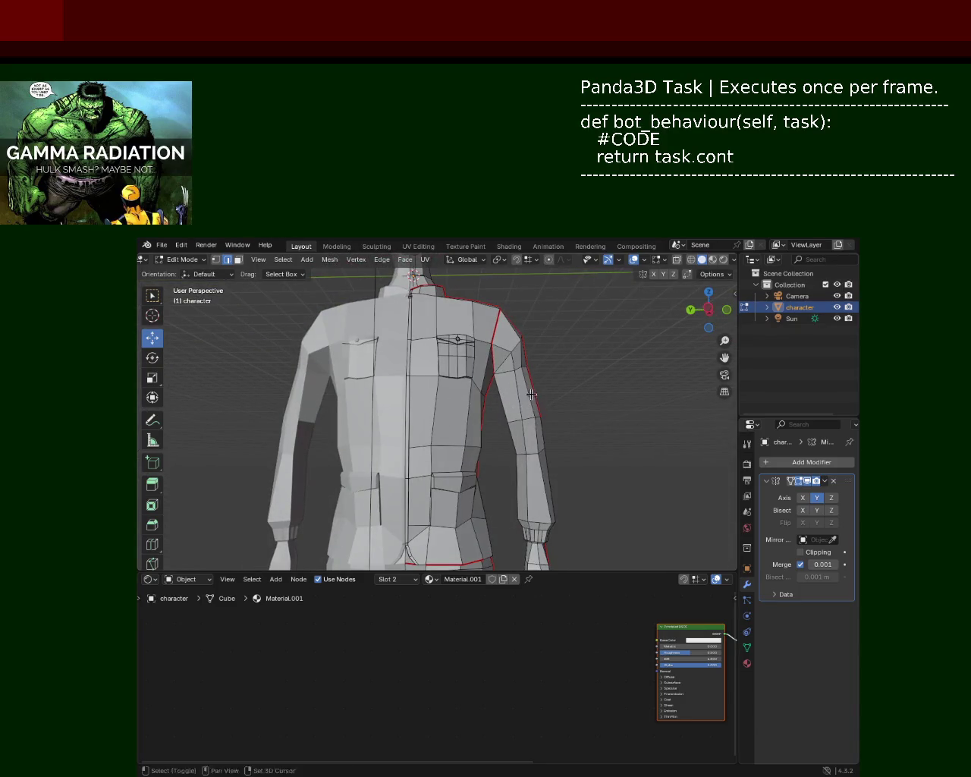
{"action": "middle_click_drag", "start_coordinate": [533, 395], "coordinate": [558, 403], "text": "shift"}
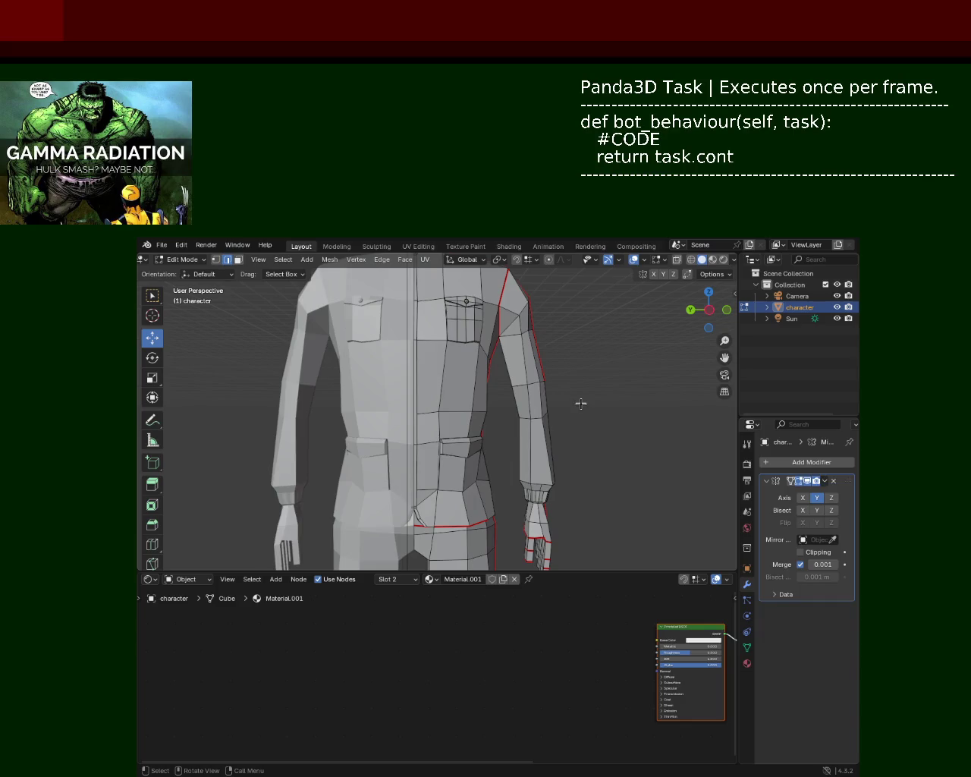
{"action": "scroll", "coordinate": [568, 402], "scroll_direction": "down", "scroll_amount": 4}
{"action": "mouse_move", "coordinate": [568, 401]}
{"action": "middle_mouse_down"}
{"action": "mouse_move", "coordinate": [451, 331]}
{"action": "mouse_move", "coordinate": [517, 331]}
{"action": "mouse_move", "coordinate": [468, 433]}
{"action": "middle_mouse_up"}
{"action": "scroll", "coordinate": [508, 347], "scroll_direction": "down", "scroll_amount": 4}
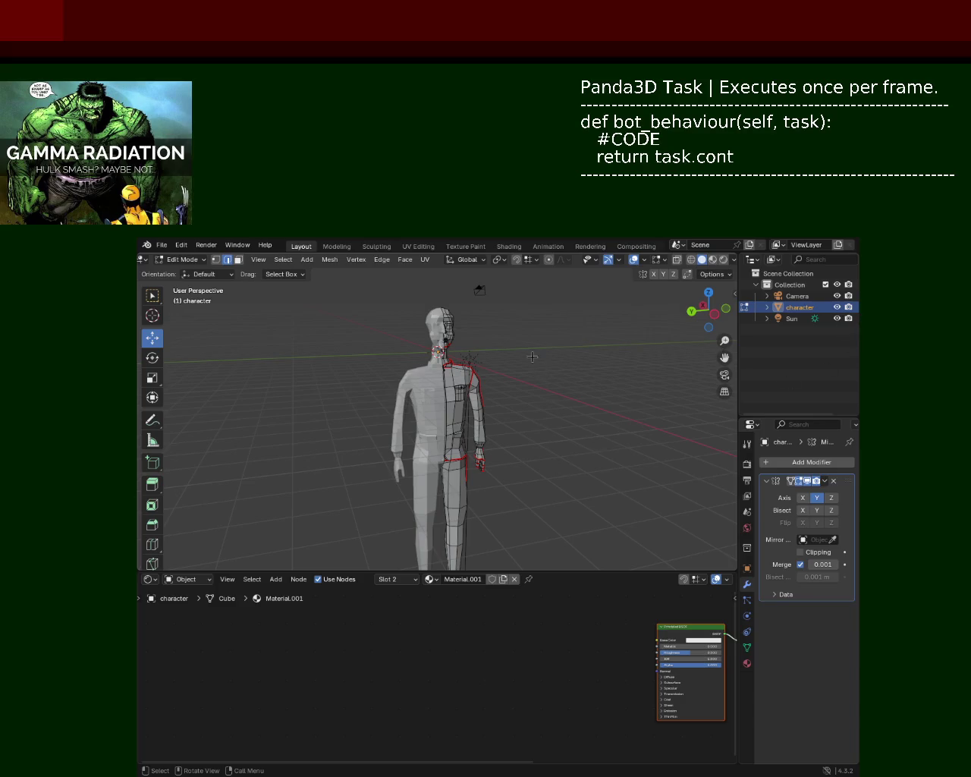
Move the inner arm vertex and edge along Y, bringing them closer to the torso.
{"action": "scroll", "coordinate": [533, 359], "scroll_direction": "up", "scroll_amount": 5}
{"action": "mouse_move", "coordinate": [535, 361]}
{"action": "middle_mouse_down"}
{"action": "mouse_move", "coordinate": [547, 364]}
{"action": "mouse_move", "coordinate": [518, 370]}
{"action": "middle_mouse_up"}
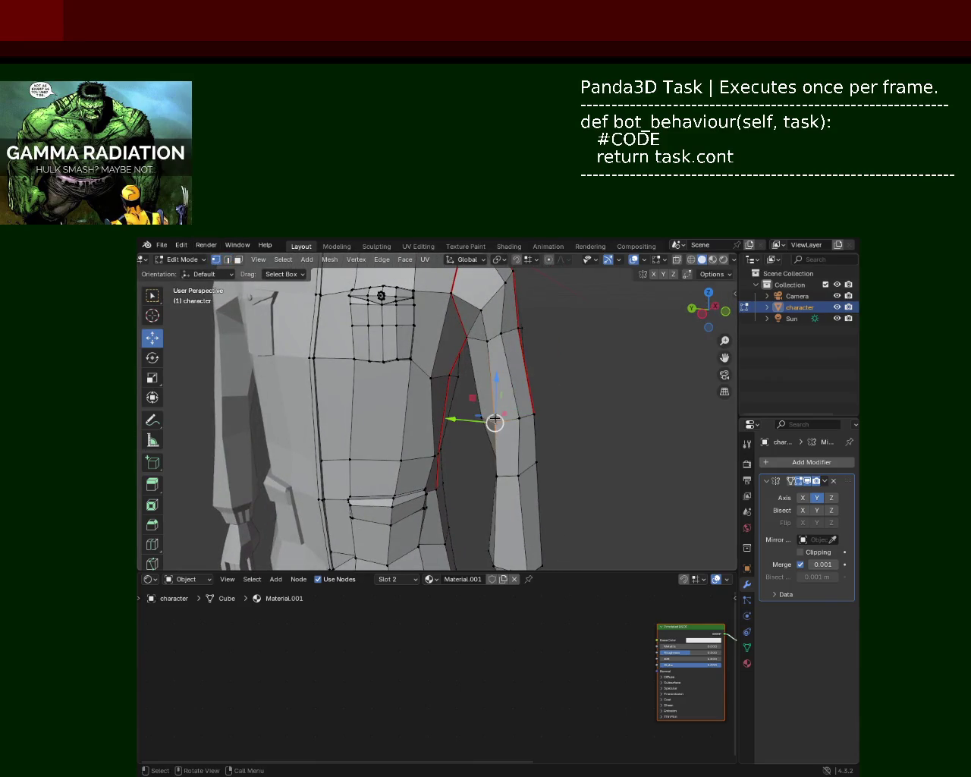
{"action": "left_click_drag", "start_coordinate": [499, 413], "coordinate": [495, 412]}
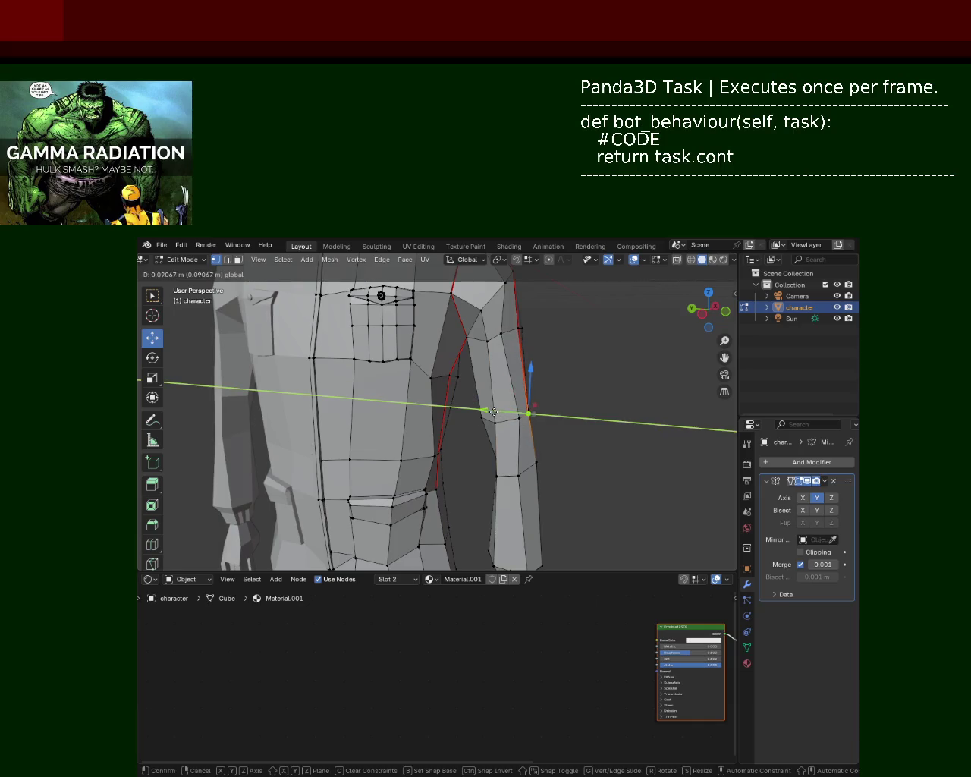
{"action": "left_click", "coordinate": [494, 412]}
{"action": "middle_click_drag", "start_coordinate": [526, 412], "coordinate": [534, 442]}
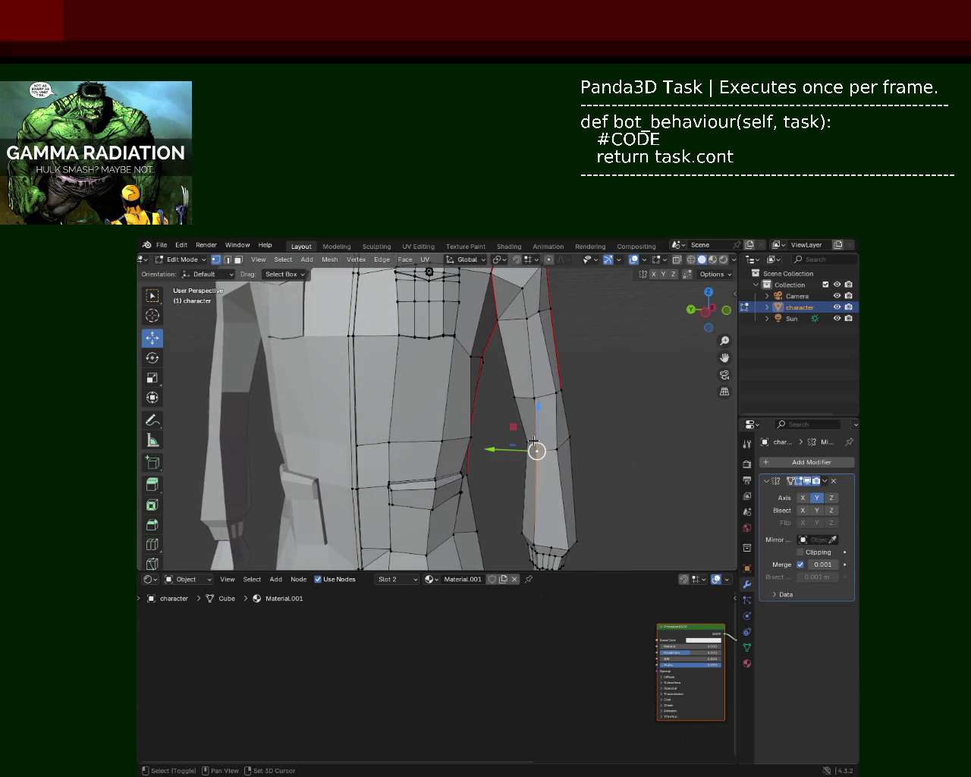
{"action": "mouse_move", "coordinate": [507, 450]}
{"action": "left_mouse_down"}
{"action": "mouse_move", "coordinate": [494, 450]}
{"action": "mouse_move", "coordinate": [557, 448]}
{"action": "mouse_move", "coordinate": [534, 444]}
{"action": "mouse_move", "coordinate": [567, 436]}
{"action": "mouse_move", "coordinate": [560, 449]}
{"action": "left_mouse_up"}
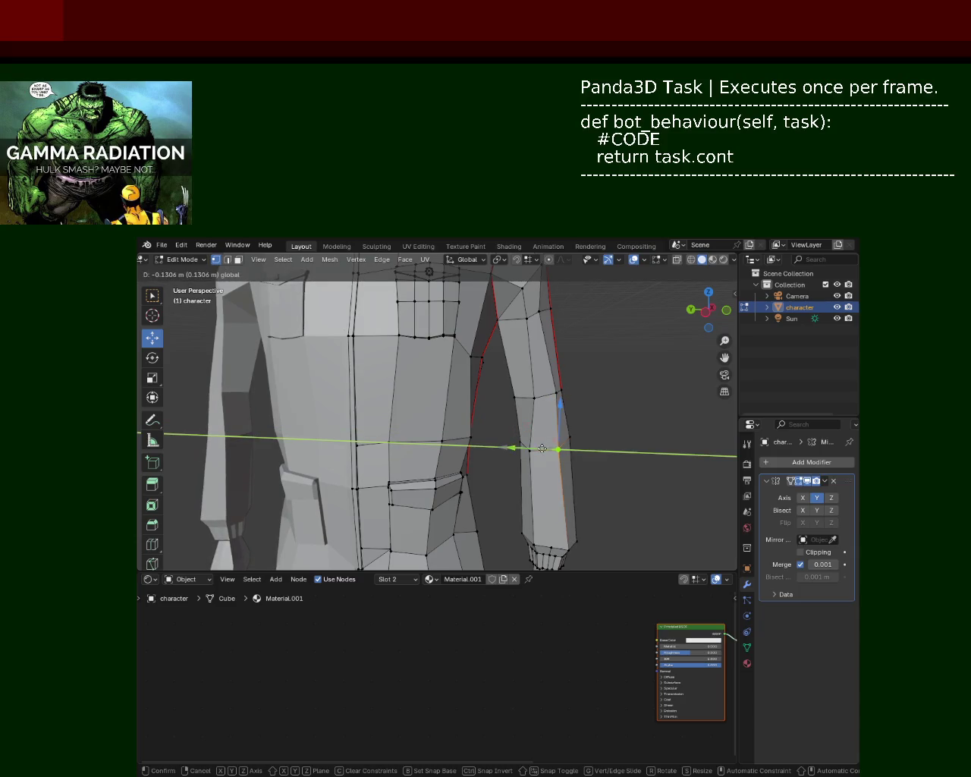
Reposition the first shoulder-top vertex along Z, X and Y, lowering it.
{"action": "scroll", "coordinate": [604, 439], "scroll_direction": "down", "scroll_amount": 3}
{"action": "mouse_move", "coordinate": [541, 459]}
{"action": "middle_mouse_down"}
{"action": "mouse_move", "coordinate": [566, 440]}
{"action": "mouse_move", "coordinate": [522, 448]}
{"action": "mouse_move", "coordinate": [510, 369]}
{"action": "middle_mouse_up"}
{"action": "scroll", "coordinate": [495, 369], "scroll_direction": "up", "scroll_amount": 3}
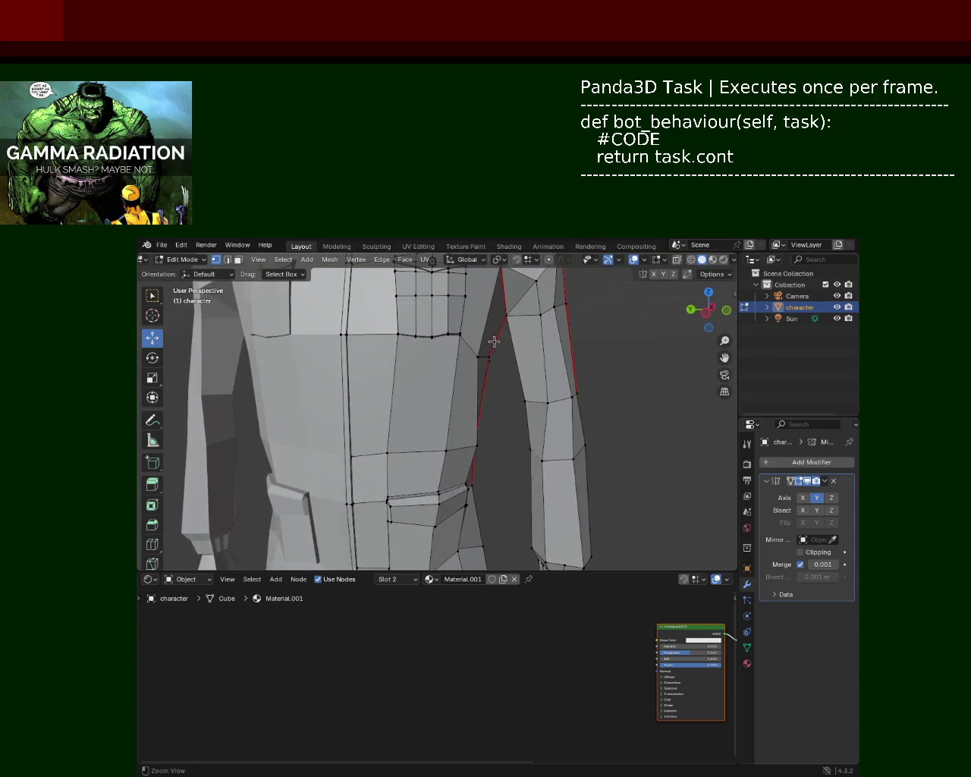
{"action": "scroll", "coordinate": [501, 387], "scroll_direction": "down", "scroll_amount": 1}
{"action": "mouse_move", "coordinate": [534, 402]}
{"action": "left_mouse_down"}
{"action": "mouse_move", "coordinate": [532, 369]}
{"action": "mouse_move", "coordinate": [535, 378]}
{"action": "left_mouse_up"}
{"action": "mouse_move", "coordinate": [535, 377]}
{"action": "middle_mouse_down"}
{"action": "mouse_move", "coordinate": [591, 394]}
{"action": "mouse_move", "coordinate": [440, 422]}
{"action": "middle_mouse_up"}
{"action": "left_click_drag", "start_coordinate": [501, 408], "coordinate": [470, 413]}
{"action": "middle_click_drag", "start_coordinate": [471, 412], "coordinate": [501, 393]}
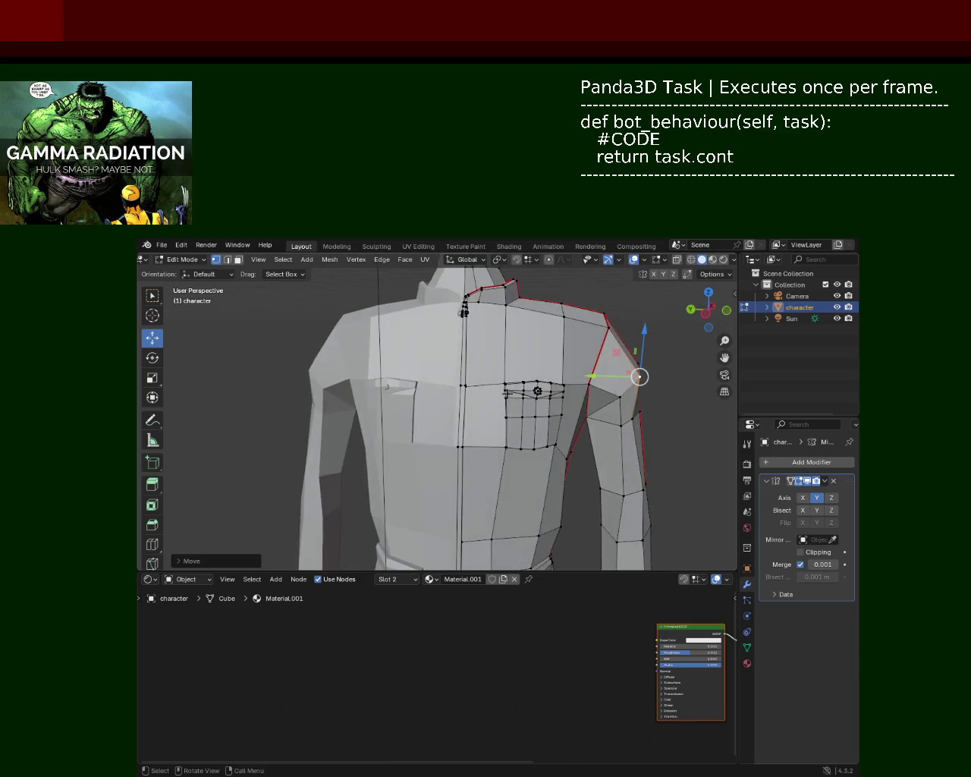
{"action": "mouse_move", "coordinate": [614, 370]}
{"action": "left_mouse_down"}
{"action": "mouse_move", "coordinate": [593, 378]}
{"action": "mouse_move", "coordinate": [616, 379]}
{"action": "left_mouse_up"}
{"action": "middle_click_drag", "start_coordinate": [617, 379], "coordinate": [609, 397]}
{"action": "mouse_move", "coordinate": [589, 320]}
{"action": "left_mouse_down"}
{"action": "mouse_move", "coordinate": [579, 329]}
{"action": "mouse_move", "coordinate": [589, 300]}
{"action": "left_mouse_up"}
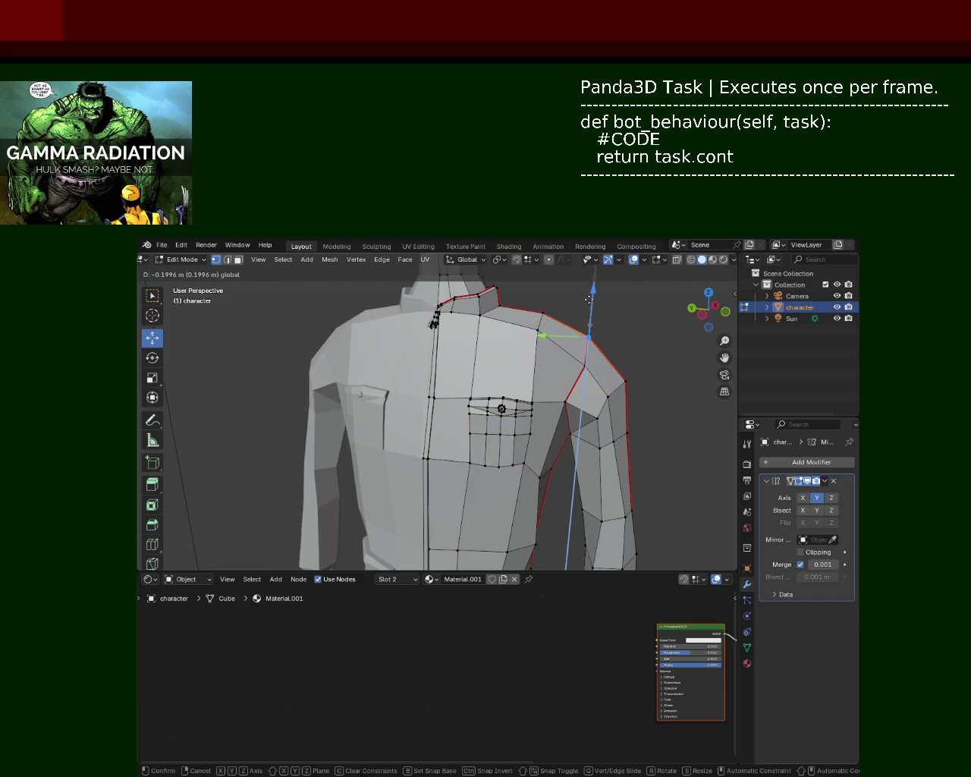
Lower the next shoulder vertices toward the arm along Z and slide them along Y.
{"action": "left_click", "coordinate": [544, 311]}
{"action": "mouse_move", "coordinate": [542, 275]}
{"action": "left_mouse_down"}
{"action": "mouse_move", "coordinate": [538, 305]}
{"action": "mouse_move", "coordinate": [592, 321]}
{"action": "left_mouse_up"}
{"action": "left_click", "coordinate": [588, 338]}
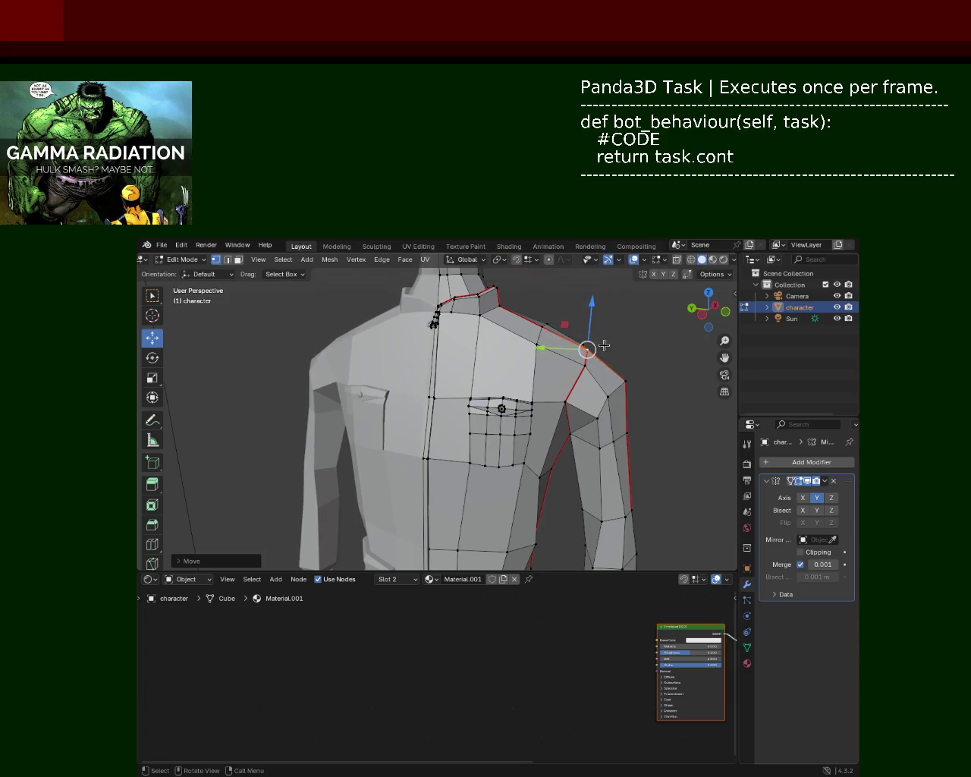
{"action": "left_click", "coordinate": [623, 380]}
{"action": "mouse_move", "coordinate": [593, 376]}
{"action": "left_mouse_down"}
{"action": "mouse_move", "coordinate": [580, 377]}
{"action": "mouse_move", "coordinate": [575, 417]}
{"action": "mouse_move", "coordinate": [554, 404]}
{"action": "left_mouse_up"}
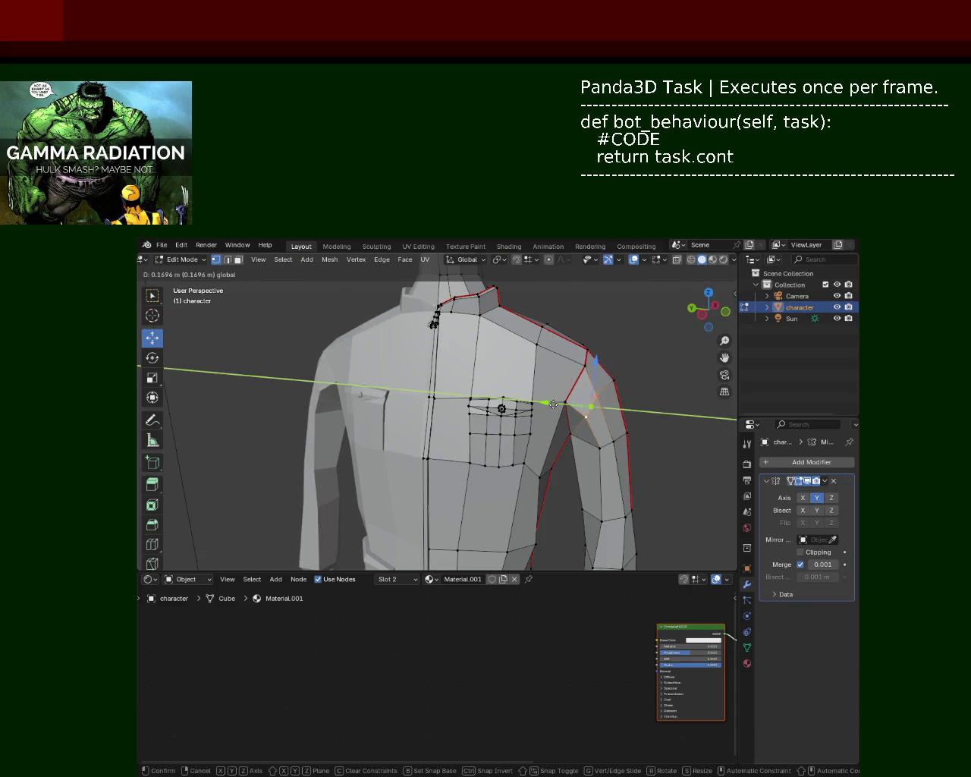
{"action": "mouse_move", "coordinate": [554, 405]}
{"action": "middle_mouse_down", "text": "ctrl"}
{"action": "mouse_move", "coordinate": [532, 390]}
{"action": "mouse_move", "coordinate": [524, 364]}
{"action": "mouse_move", "coordinate": [477, 365]}
{"action": "middle_mouse_up", "text": "ctrl"}
{"action": "mouse_move", "coordinate": [538, 383]}
{"action": "middle_mouse_down"}
{"action": "mouse_move", "coordinate": [515, 412]}
{"action": "mouse_move", "coordinate": [533, 374]}
{"action": "mouse_move", "coordinate": [527, 354]}
{"action": "mouse_move", "coordinate": [537, 402]}
{"action": "mouse_move", "coordinate": [540, 321]}
{"action": "middle_mouse_up"}
{"action": "mouse_move", "coordinate": [540, 321]}
{"action": "left_mouse_down"}
{"action": "mouse_move", "coordinate": [542, 287]}
{"action": "mouse_move", "coordinate": [546, 333]}
{"action": "mouse_move", "coordinate": [506, 332]}
{"action": "mouse_move", "coordinate": [531, 327]}
{"action": "left_mouse_up"}
{"action": "mouse_move", "coordinate": [531, 328]}
{"action": "middle_mouse_down"}
{"action": "mouse_move", "coordinate": [522, 351]}
{"action": "mouse_move", "coordinate": [531, 386]}
{"action": "mouse_move", "coordinate": [638, 377]}
{"action": "mouse_move", "coordinate": [590, 355]}
{"action": "mouse_move", "coordinate": [563, 390]}
{"action": "middle_mouse_up"}
{"action": "left_click", "coordinate": [506, 353]}
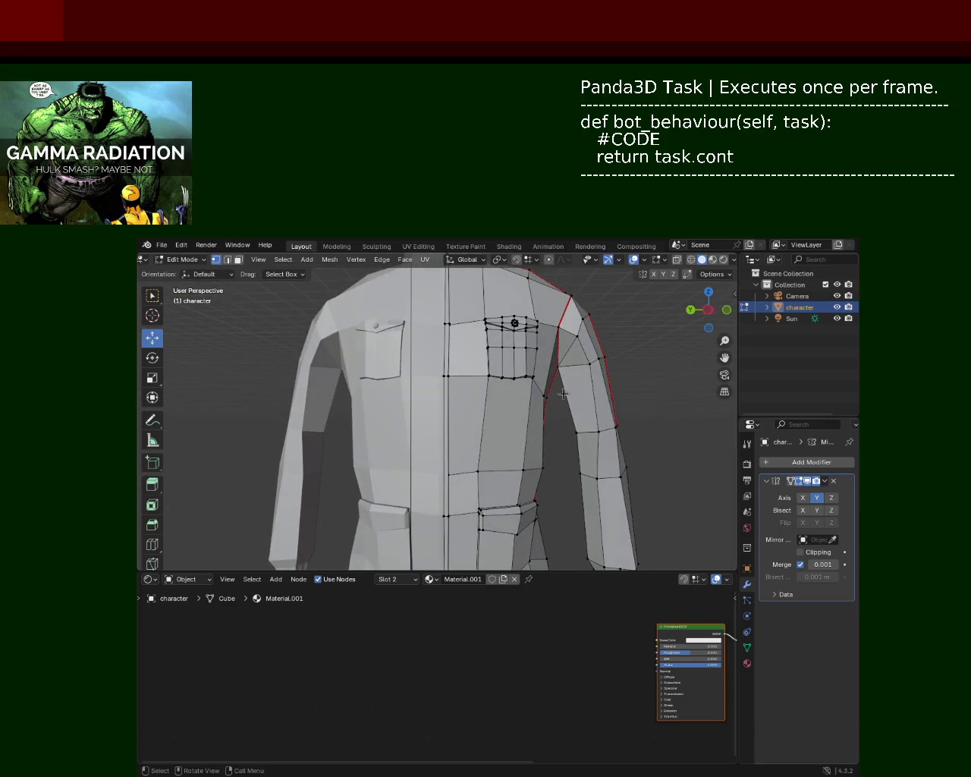
Slide the first shoulder vertex inward along the Y axis.
{"action": "scroll", "coordinate": [540, 413], "scroll_direction": "down", "scroll_amount": 2}
{"action": "scroll", "coordinate": [531, 422], "scroll_direction": "down", "scroll_amount": 2}
{"action": "scroll", "coordinate": [523, 431], "scroll_direction": "down", "scroll_amount": 2}
{"action": "scroll", "coordinate": [514, 440], "scroll_direction": "down", "scroll_amount": 1}
{"action": "scroll", "coordinate": [520, 435], "scroll_direction": "up", "scroll_amount": 1}
{"action": "scroll", "coordinate": [525, 430], "scroll_direction": "up", "scroll_amount": 2}
{"action": "scroll", "coordinate": [531, 425], "scroll_direction": "up", "scroll_amount": 2}
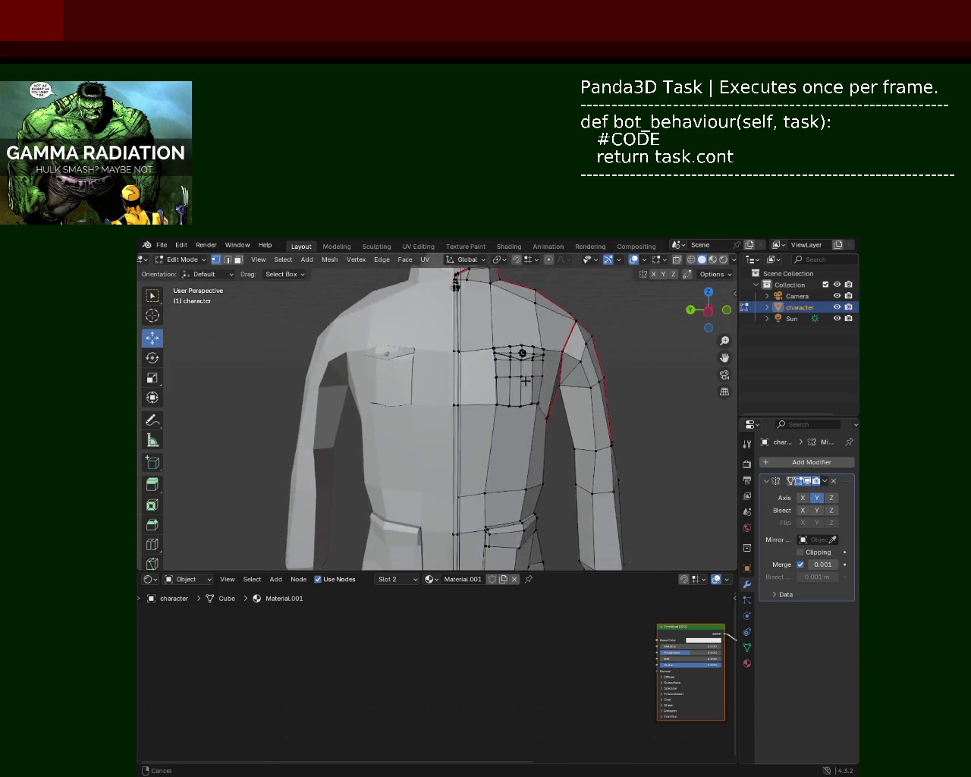
{"action": "scroll", "coordinate": [537, 420], "scroll_direction": "down", "scroll_amount": 4}
{"action": "scroll", "coordinate": [532, 410], "scroll_direction": "up", "scroll_amount": 3}
{"action": "scroll", "coordinate": [546, 379], "scroll_direction": "up", "scroll_amount": 1}
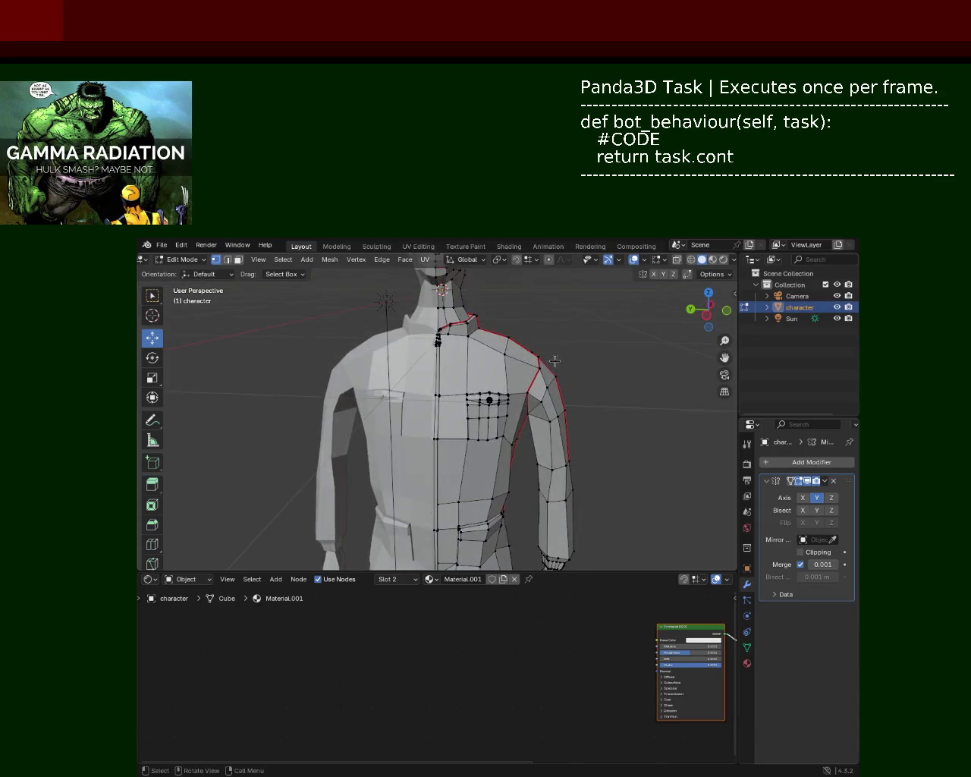
{"action": "scroll", "coordinate": [561, 349], "scroll_direction": "up", "scroll_amount": 2}
{"action": "middle_click_drag", "start_coordinate": [566, 335], "coordinate": [515, 368], "text": "shift"}
{"action": "key", "text": "g"}
{"action": "key", "text": "y"}
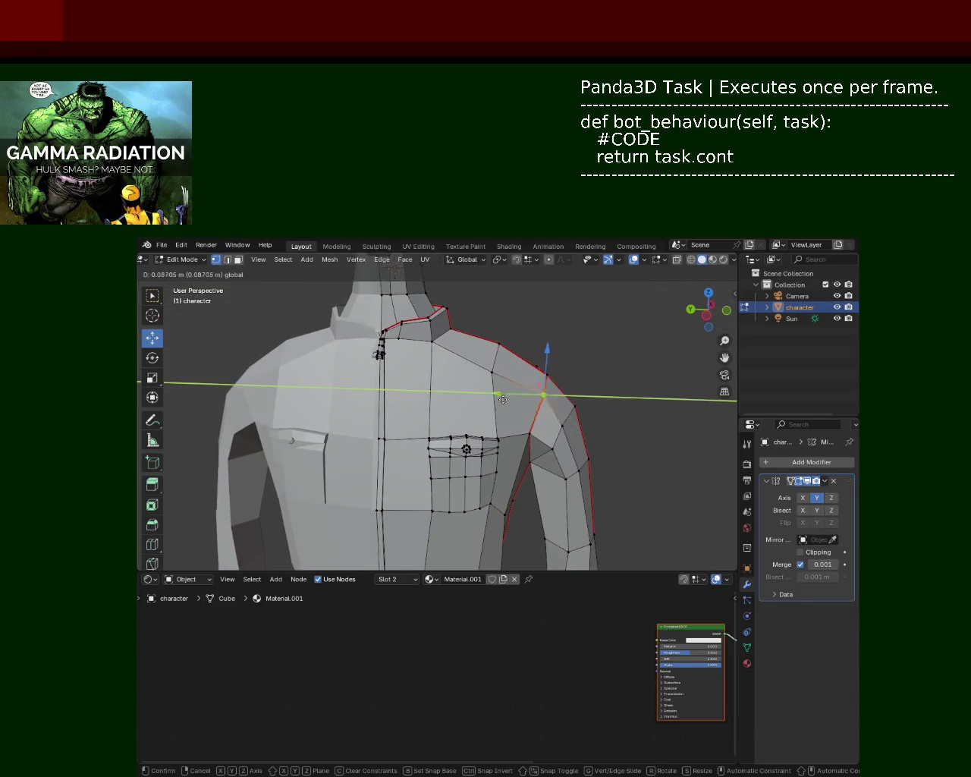
{"action": "left_click", "coordinate": [532, 394]}
Move the next shoulder vertex and the upper-arm vertices along Y, one by 0.1297 m.
{"action": "left_click", "coordinate": [614, 417]}
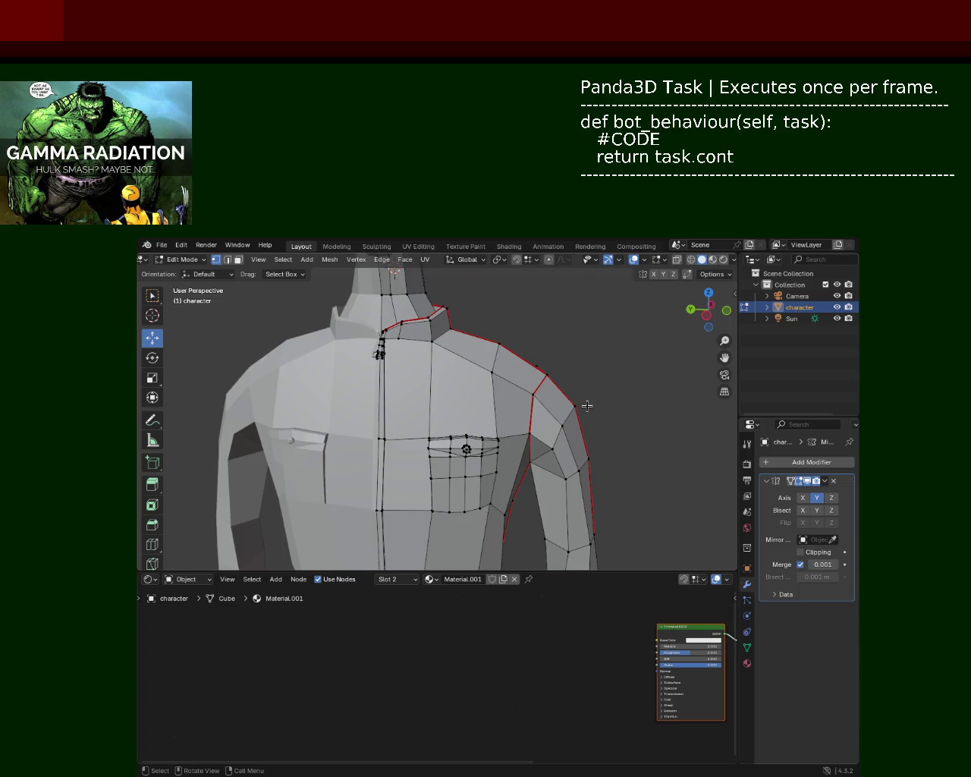
{"action": "key", "text": "g"}
{"action": "key", "text": "y"}
{"action": "left_click", "coordinate": [544, 396]}
{"action": "middle_click_drag", "start_coordinate": [546, 396], "coordinate": [676, 436]}
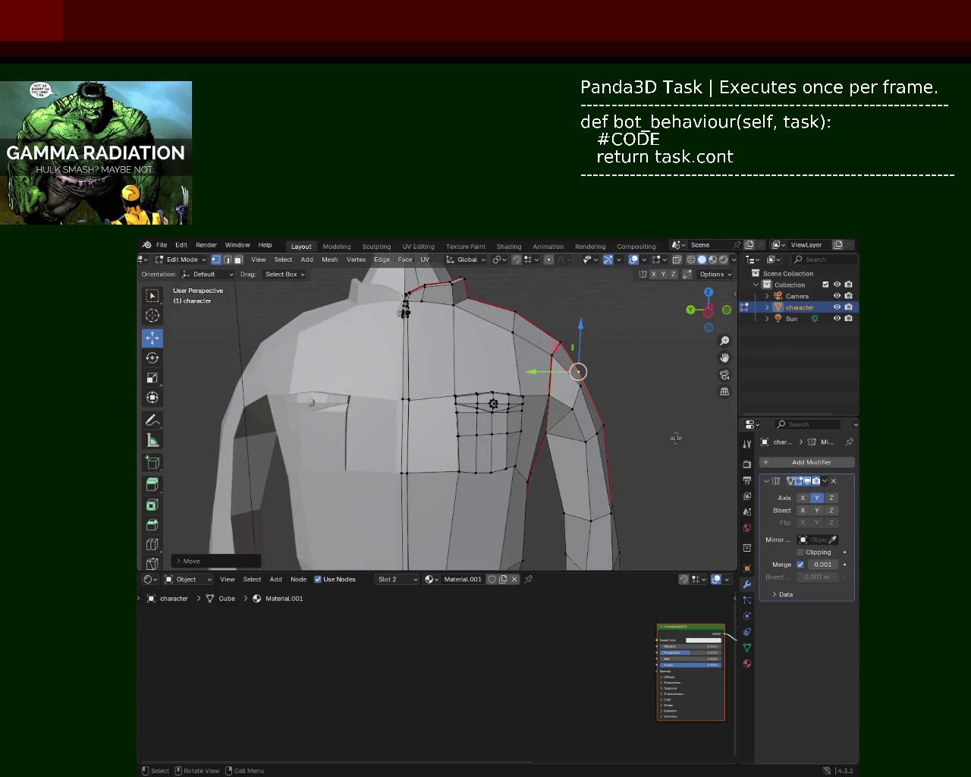
{"action": "left_click", "coordinate": [613, 430]}
{"action": "key", "text": "g"}
{"action": "key", "text": "y"}
{"action": "left_click", "coordinate": [615, 431]}
{"action": "mouse_move", "coordinate": [615, 431]}
{"action": "middle_mouse_down"}
{"action": "mouse_move", "coordinate": [418, 407]}
{"action": "mouse_move", "coordinate": [589, 385]}
{"action": "mouse_move", "coordinate": [576, 383]}
{"action": "middle_mouse_up"}
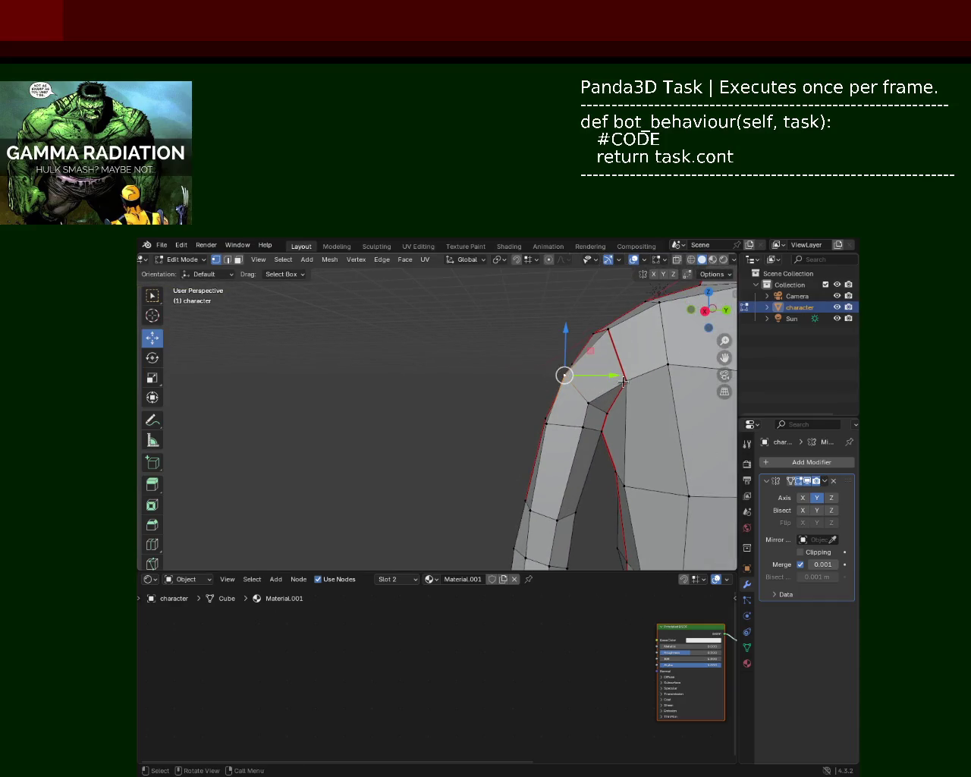
{"action": "left_click_drag", "start_coordinate": [621, 382], "coordinate": [601, 426]}
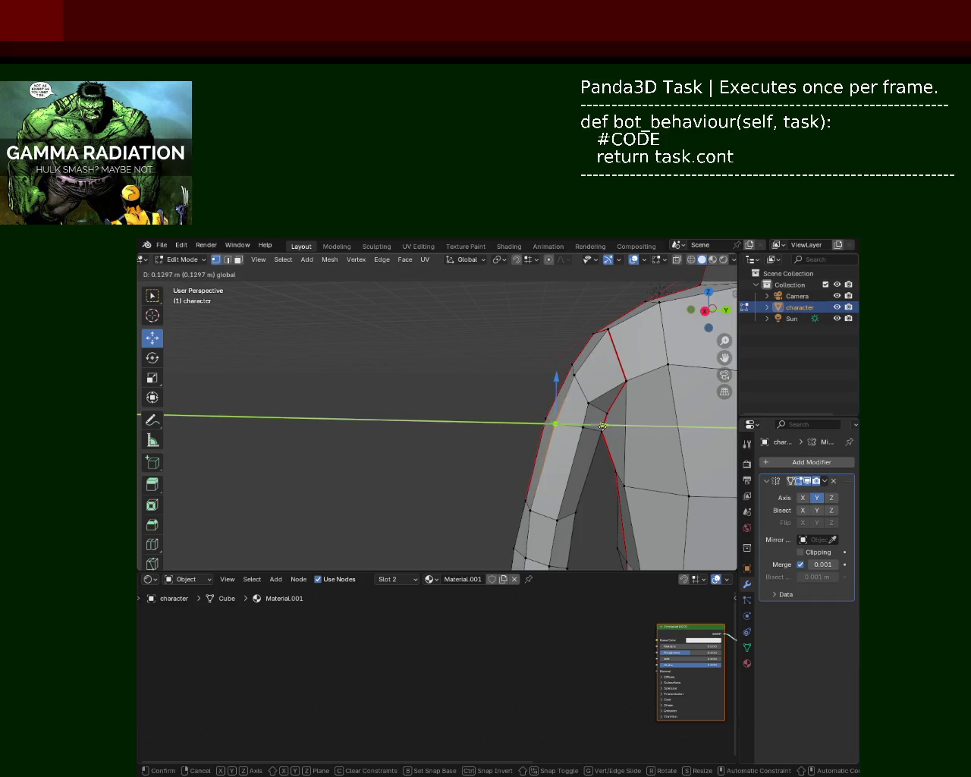
{"action": "left_click", "coordinate": [602, 426]}
{"action": "mouse_move", "coordinate": [481, 421]}
{"action": "middle_mouse_down"}
{"action": "mouse_move", "coordinate": [453, 405]}
{"action": "mouse_move", "coordinate": [495, 371]}
{"action": "mouse_move", "coordinate": [506, 394]}
{"action": "mouse_move", "coordinate": [479, 488]}
{"action": "mouse_move", "coordinate": [365, 451]}
{"action": "mouse_move", "coordinate": [415, 422]}
{"action": "mouse_move", "coordinate": [494, 412]}
{"action": "middle_mouse_up"}
Pull a torso-side vertex below the armpit inward along Y.
{"action": "scroll", "coordinate": [472, 418], "scroll_direction": "down", "scroll_amount": 3}
{"action": "scroll", "coordinate": [495, 372], "scroll_direction": "up", "scroll_amount": 2}
{"action": "scroll", "coordinate": [506, 334], "scroll_direction": "up", "scroll_amount": 2}
{"action": "middle_click_drag", "start_coordinate": [506, 335], "coordinate": [469, 449]}
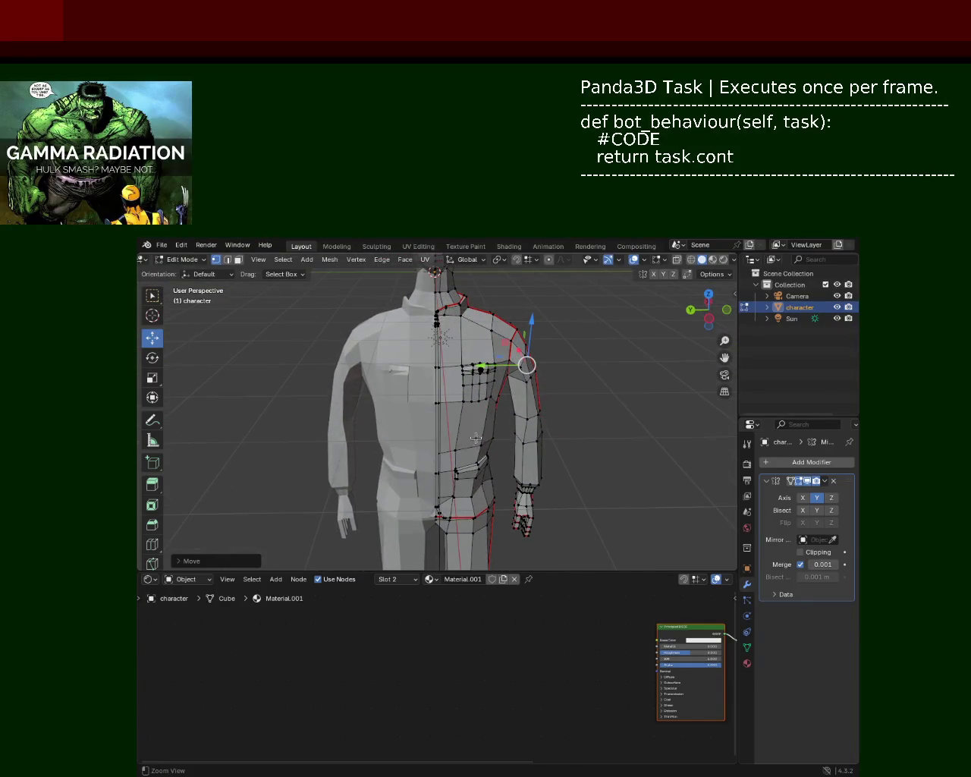
{"action": "scroll", "coordinate": [474, 436], "scroll_direction": "up", "scroll_amount": 2}
{"action": "middle_click_drag", "start_coordinate": [474, 436], "coordinate": [505, 421]}
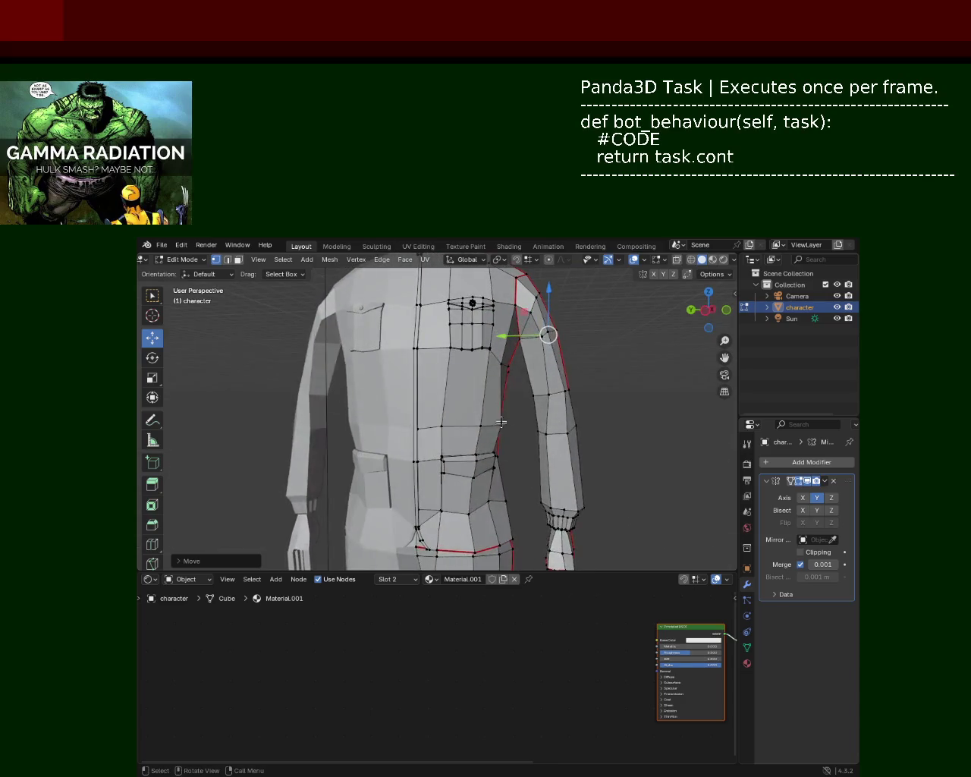
{"action": "left_click", "coordinate": [504, 421]}
{"action": "mouse_move", "coordinate": [469, 423]}
{"action": "left_mouse_down"}
{"action": "mouse_move", "coordinate": [453, 431]}
{"action": "mouse_move", "coordinate": [491, 422]}
{"action": "left_mouse_up"}
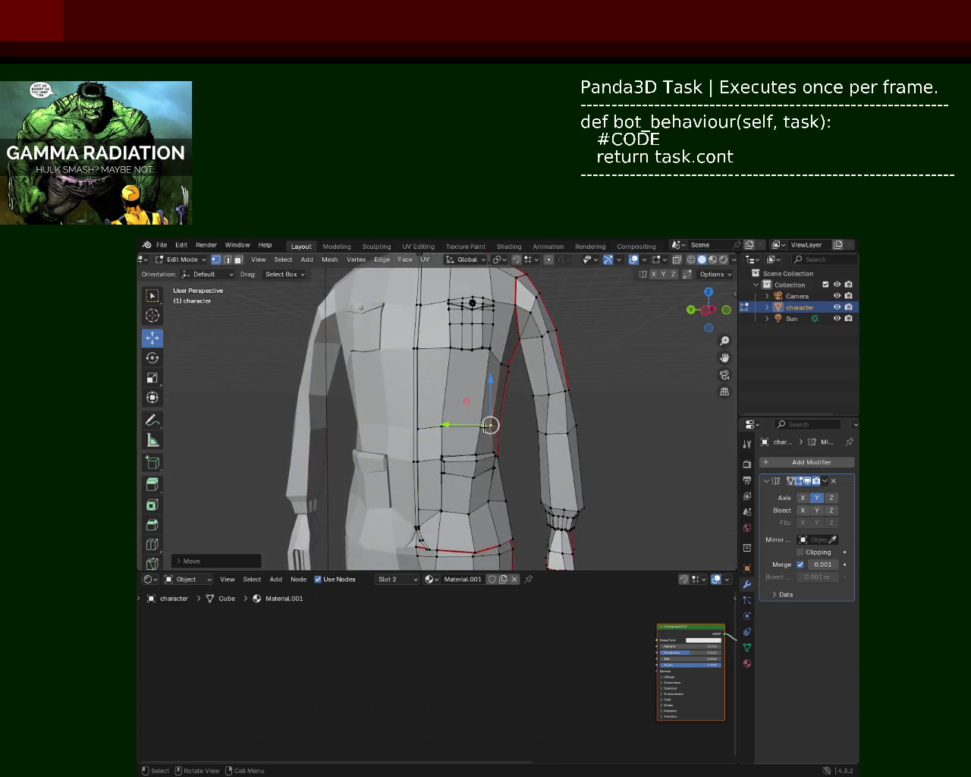
{"action": "middle_click_drag", "start_coordinate": [665, 341], "coordinate": [569, 377]}
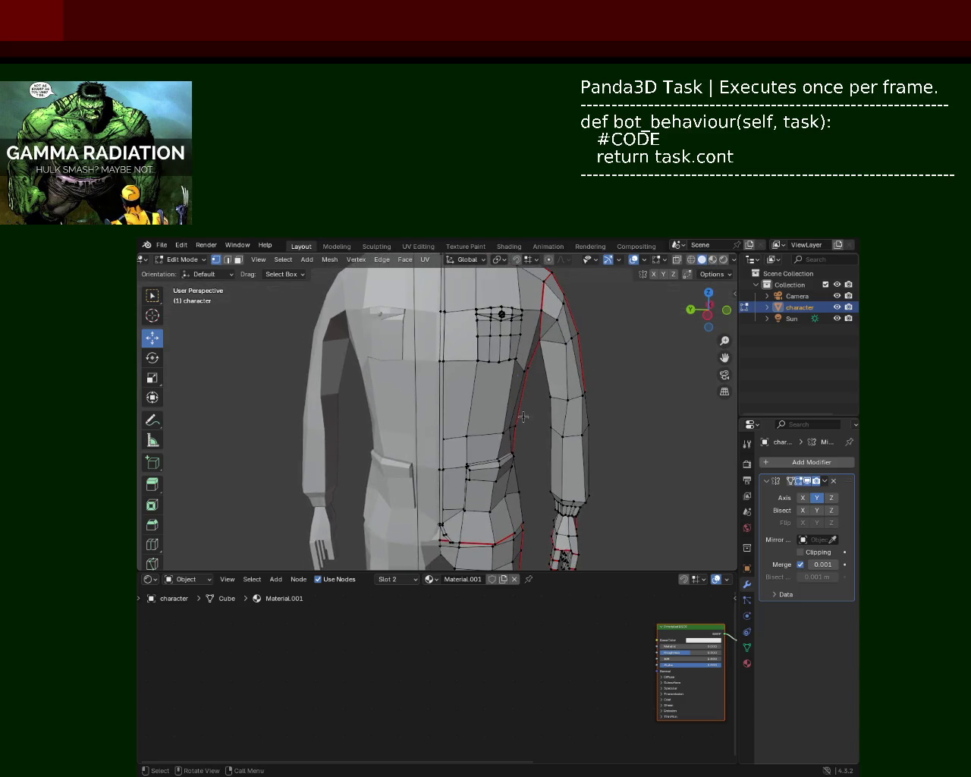
{"action": "key", "text": "g"}
{"action": "key", "text": "y"}
{"action": "key", "text": "Escape"}
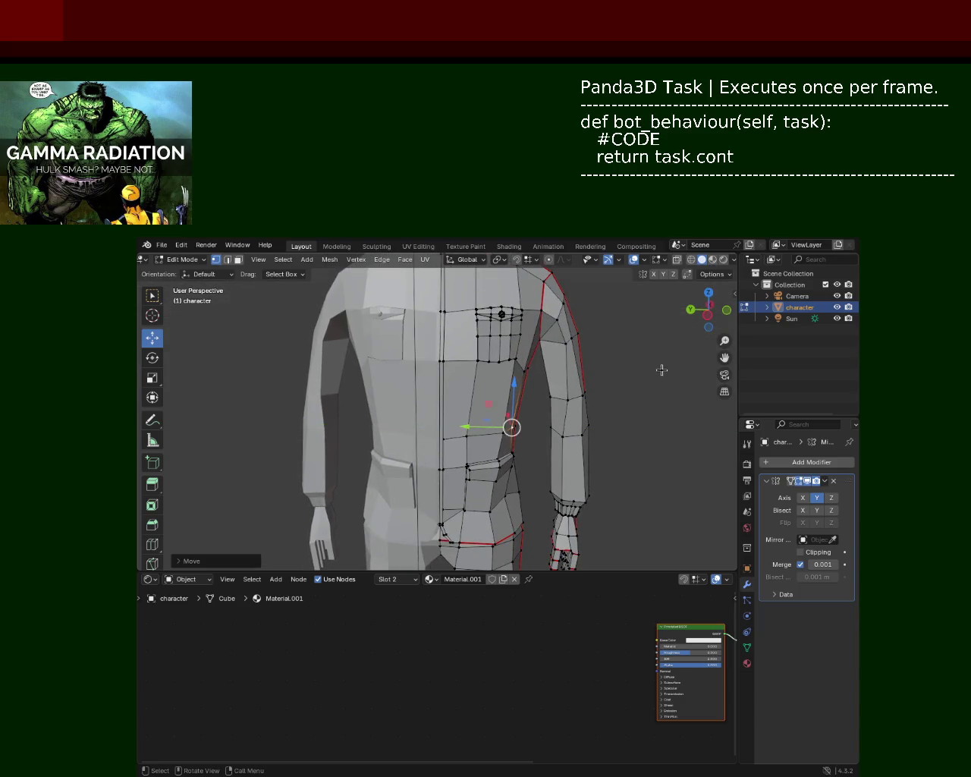
{"action": "mouse_move", "coordinate": [622, 363]}
{"action": "middle_mouse_down", "text": "ctrl"}
{"action": "mouse_move", "coordinate": [594, 335]}
{"action": "mouse_move", "coordinate": [523, 379]}
{"action": "mouse_move", "coordinate": [553, 399]}
{"action": "mouse_move", "coordinate": [472, 450]}
{"action": "mouse_move", "coordinate": [472, 426]}
{"action": "mouse_move", "coordinate": [477, 471]}
{"action": "middle_mouse_up", "text": "ctrl"}
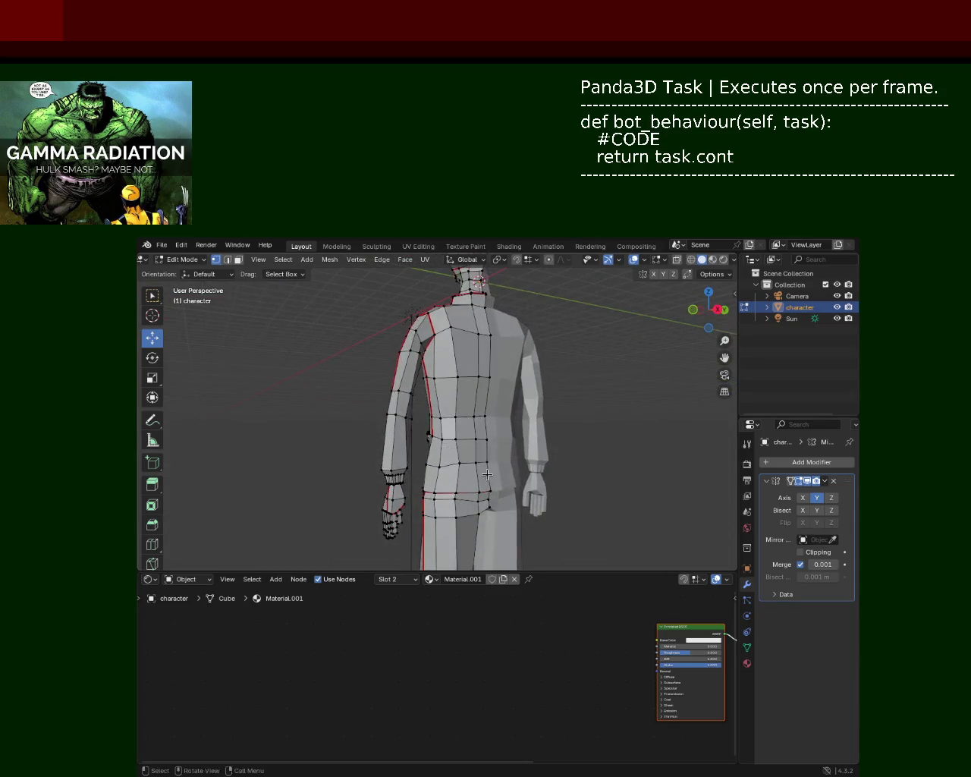
Lower the back shoulder vertex and the centre-back loop slightly along Z.
{"action": "mouse_move", "coordinate": [440, 427]}
{"action": "left_mouse_down"}
{"action": "mouse_move", "coordinate": [445, 462]}
{"action": "mouse_move", "coordinate": [492, 464]}
{"action": "left_mouse_up"}
{"action": "left_click", "coordinate": [496, 417]}
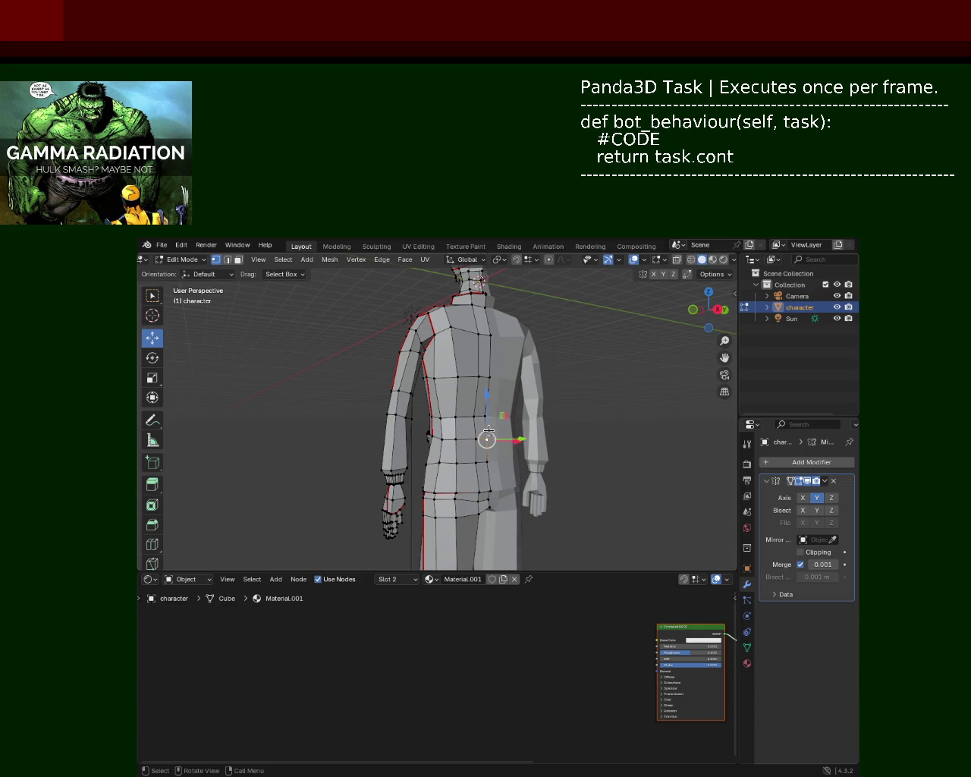
{"action": "left_click_drag", "start_coordinate": [489, 412], "coordinate": [489, 407]}
{"action": "left_click", "coordinate": [452, 331]}
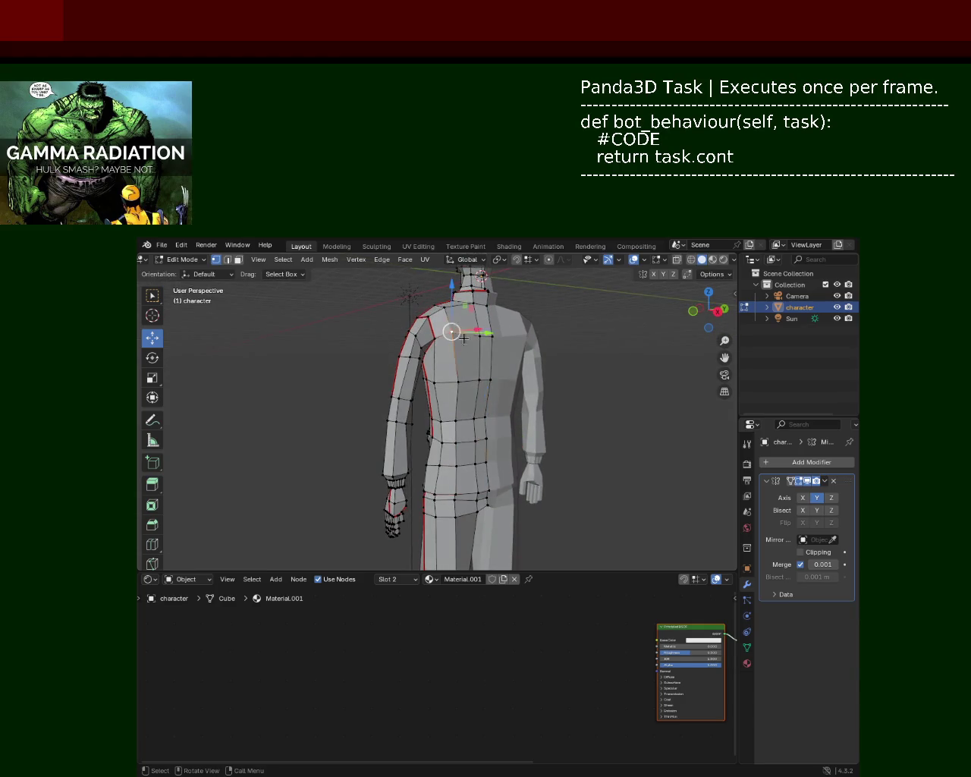
{"action": "mouse_move", "coordinate": [451, 296]}
{"action": "left_mouse_down"}
{"action": "mouse_move", "coordinate": [456, 327]}
{"action": "mouse_move", "coordinate": [481, 334]}
{"action": "left_mouse_up"}
{"action": "left_click", "coordinate": [476, 382]}
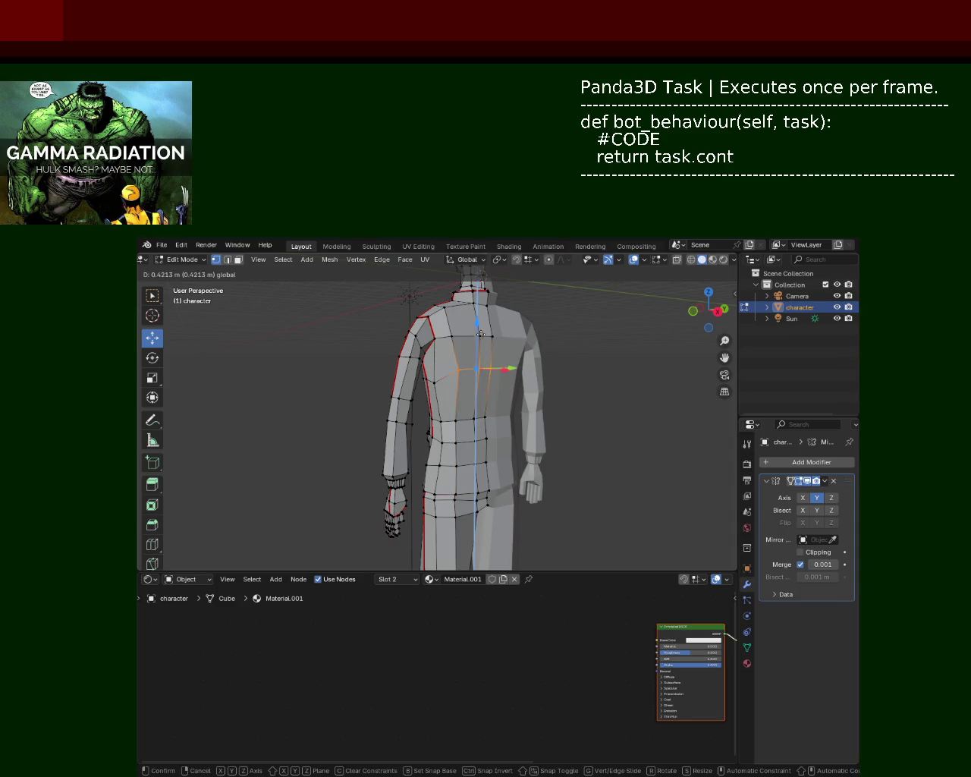
{"action": "middle_click_drag", "start_coordinate": [480, 335], "coordinate": [550, 378]}
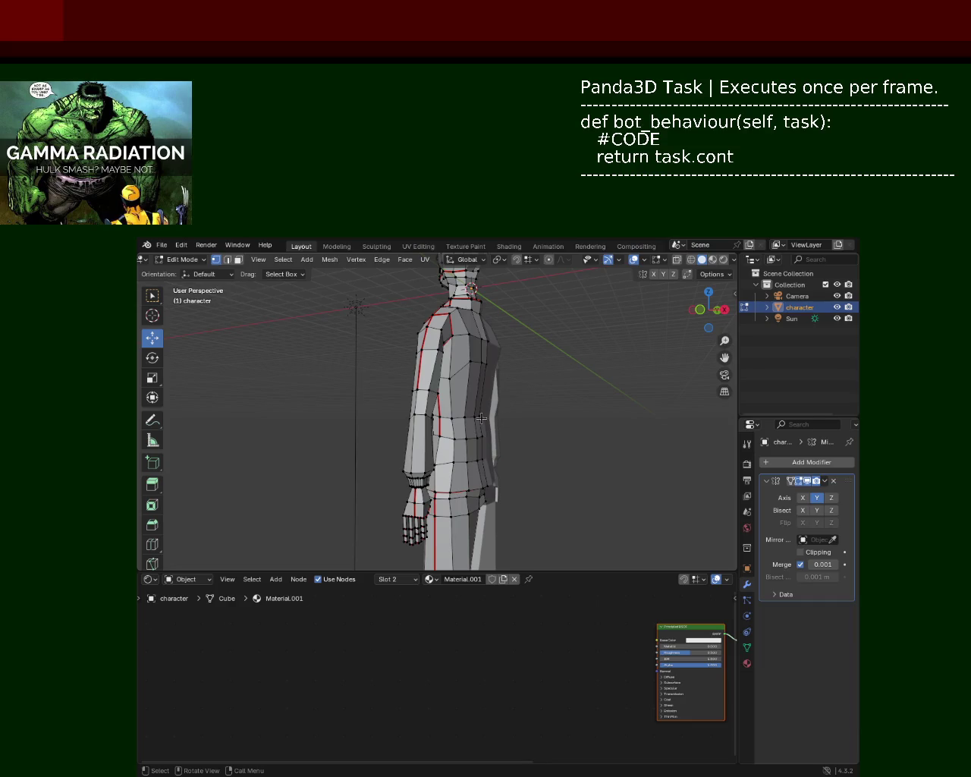
{"action": "mouse_move", "coordinate": [475, 394]}
{"action": "middle_mouse_down"}
{"action": "mouse_move", "coordinate": [442, 392]}
{"action": "mouse_move", "coordinate": [440, 345]}
{"action": "mouse_move", "coordinate": [469, 333]}
{"action": "mouse_move", "coordinate": [421, 358]}
{"action": "mouse_move", "coordinate": [458, 404]}
{"action": "mouse_move", "coordinate": [408, 342]}
{"action": "mouse_move", "coordinate": [386, 347]}
{"action": "mouse_move", "coordinate": [470, 393]}
{"action": "mouse_move", "coordinate": [516, 397]}
{"action": "mouse_move", "coordinate": [453, 338]}
{"action": "mouse_move", "coordinate": [432, 354]}
{"action": "middle_mouse_up"}
Save the work as character_2.blend.
{"action": "key", "text": "ctrl+s"}
{"action": "scroll", "coordinate": [441, 345], "scroll_direction": "up", "scroll_amount": 3}
{"action": "scroll", "coordinate": [440, 356], "scroll_direction": "up", "scroll_amount": 2}
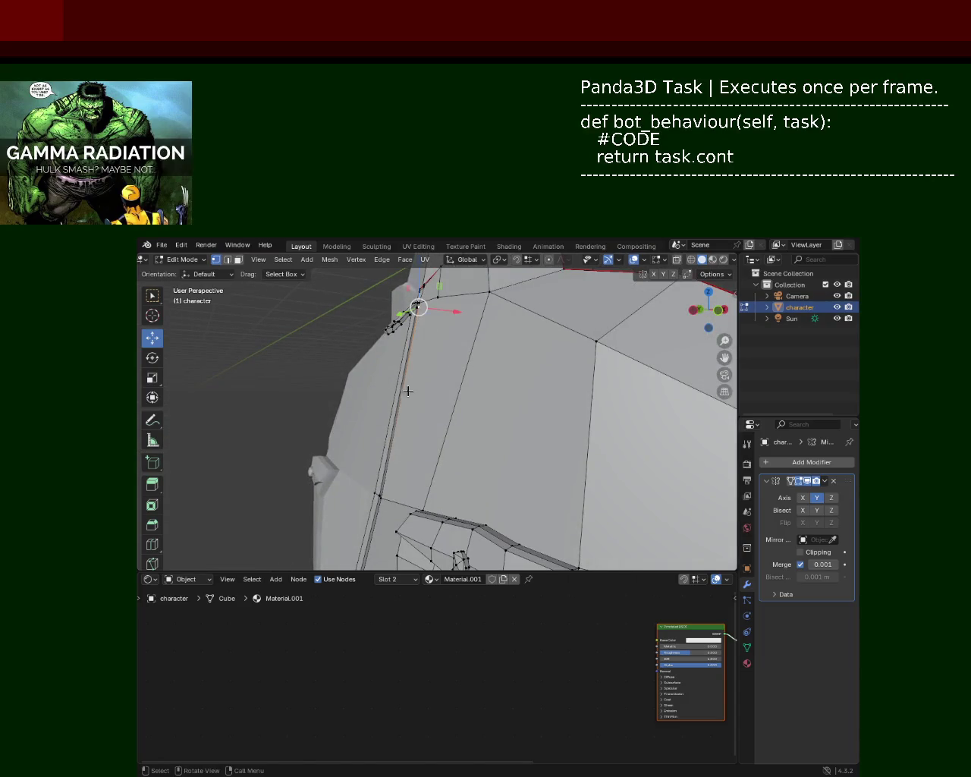
{"action": "left_click", "coordinate": [380, 499], "text": "shift"}
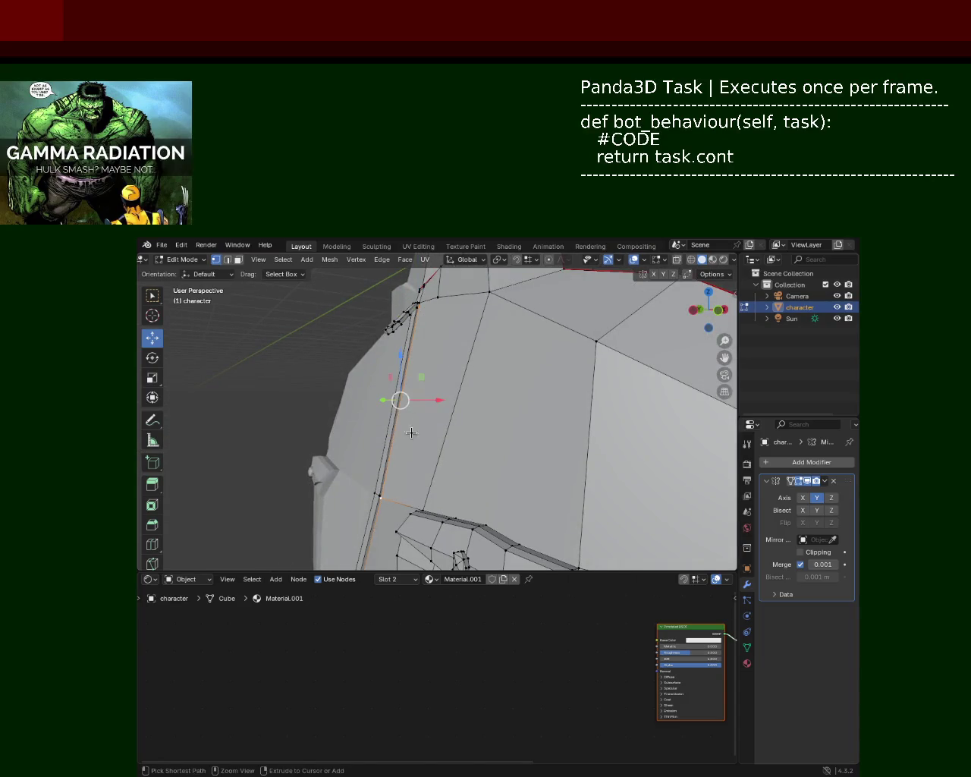
{"action": "left_click", "coordinate": [438, 362]}
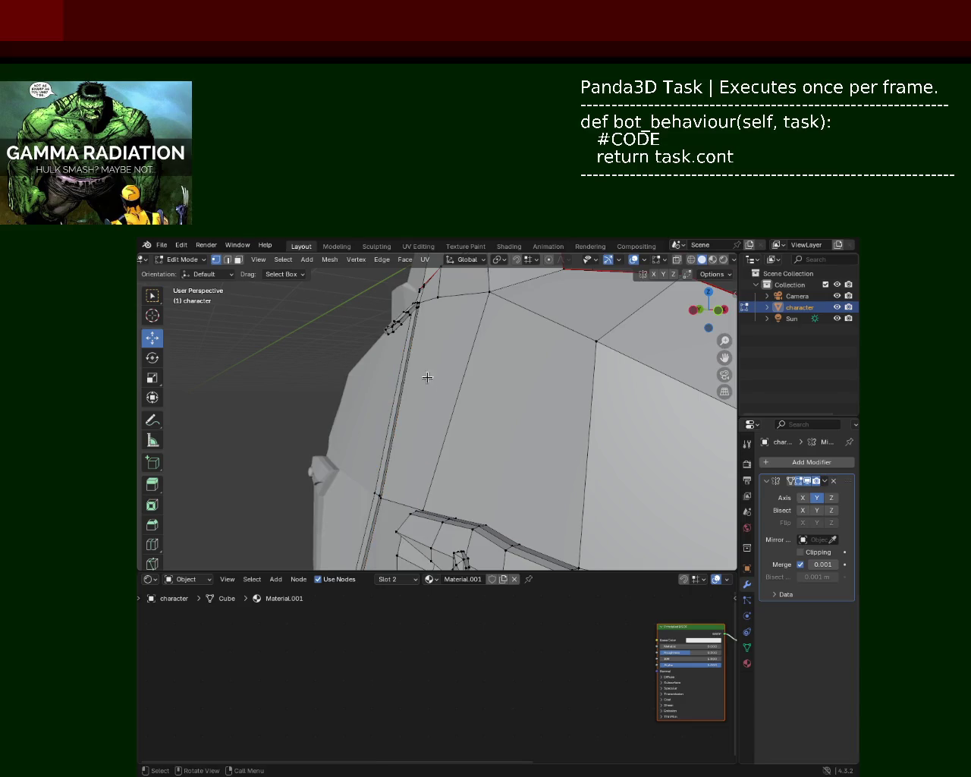
Subdivide the long front-strip edge beside the collar, adding a midpoint vertex.
{"action": "scroll", "coordinate": [418, 318], "scroll_direction": "up", "scroll_amount": 2}
{"action": "scroll", "coordinate": [450, 342], "scroll_direction": "up", "scroll_amount": 1}
{"action": "scroll", "coordinate": [452, 318], "scroll_direction": "up", "scroll_amount": 1}
{"action": "mouse_move", "coordinate": [450, 325]}
{"action": "middle_mouse_down"}
{"action": "mouse_move", "coordinate": [479, 337]}
{"action": "mouse_move", "coordinate": [463, 348]}
{"action": "middle_mouse_up"}
{"action": "scroll", "coordinate": [468, 335], "scroll_direction": "down", "scroll_amount": 1}
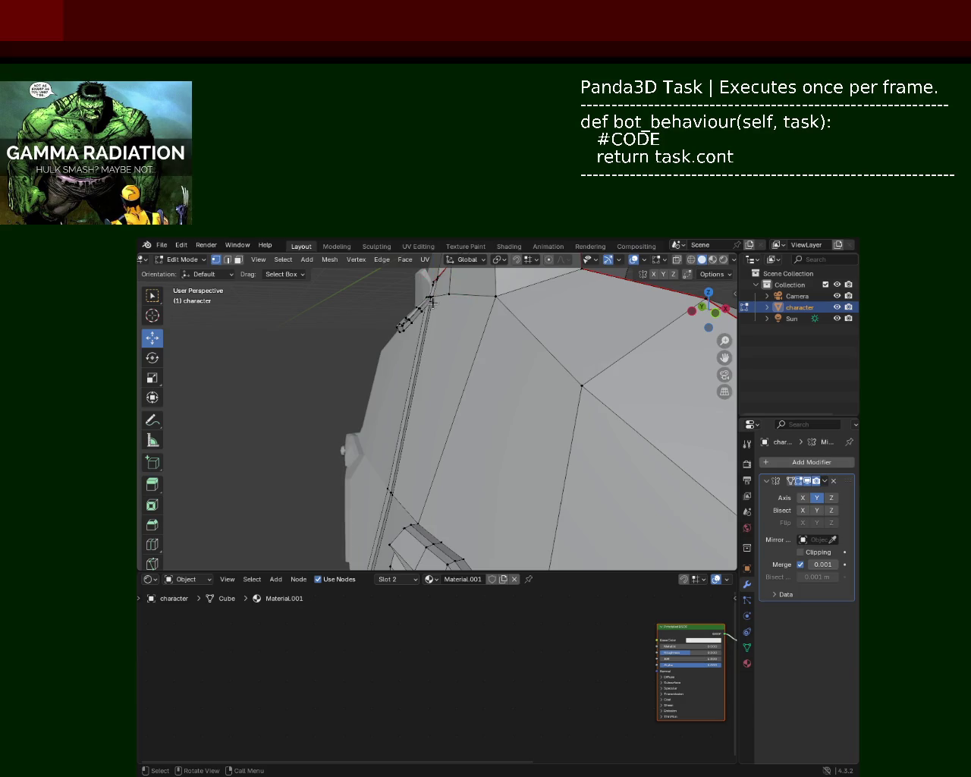
{"action": "left_click", "coordinate": [400, 459]}
{"action": "right_click", "coordinate": [421, 469]}
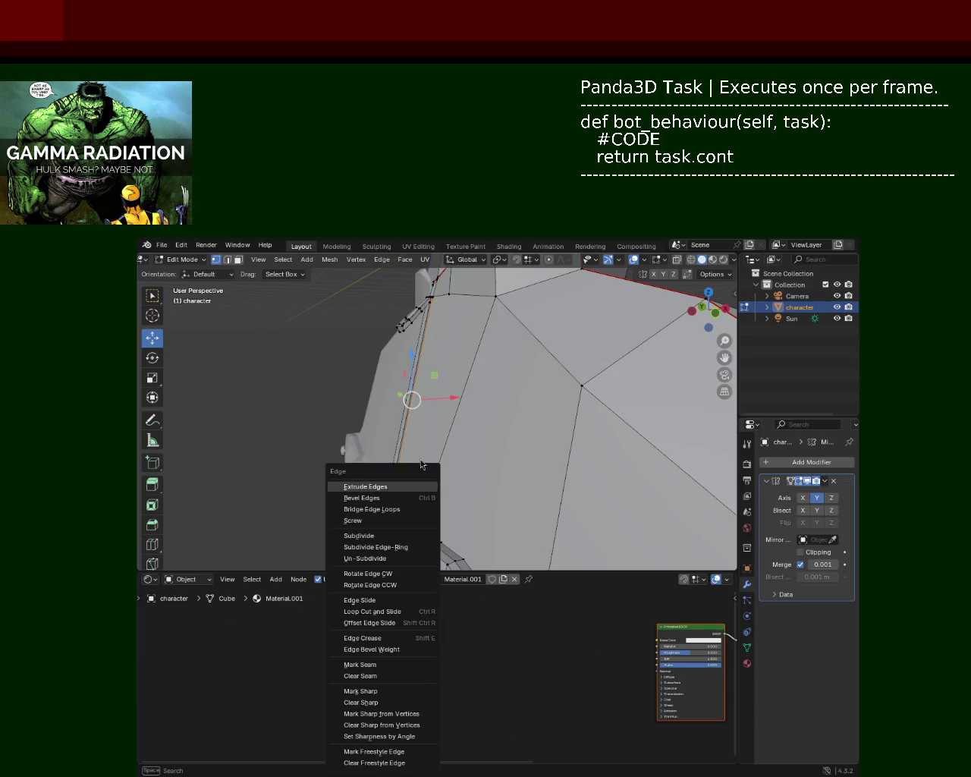
{"action": "left_click", "coordinate": [420, 475]}
{"action": "mouse_move", "coordinate": [410, 400]}
{"action": "middle_mouse_down"}
{"action": "mouse_move", "coordinate": [471, 429]}
{"action": "mouse_move", "coordinate": [529, 430]}
{"action": "mouse_move", "coordinate": [540, 317]}
{"action": "mouse_move", "coordinate": [507, 343]}
{"action": "mouse_move", "coordinate": [458, 432]}
{"action": "middle_mouse_up"}
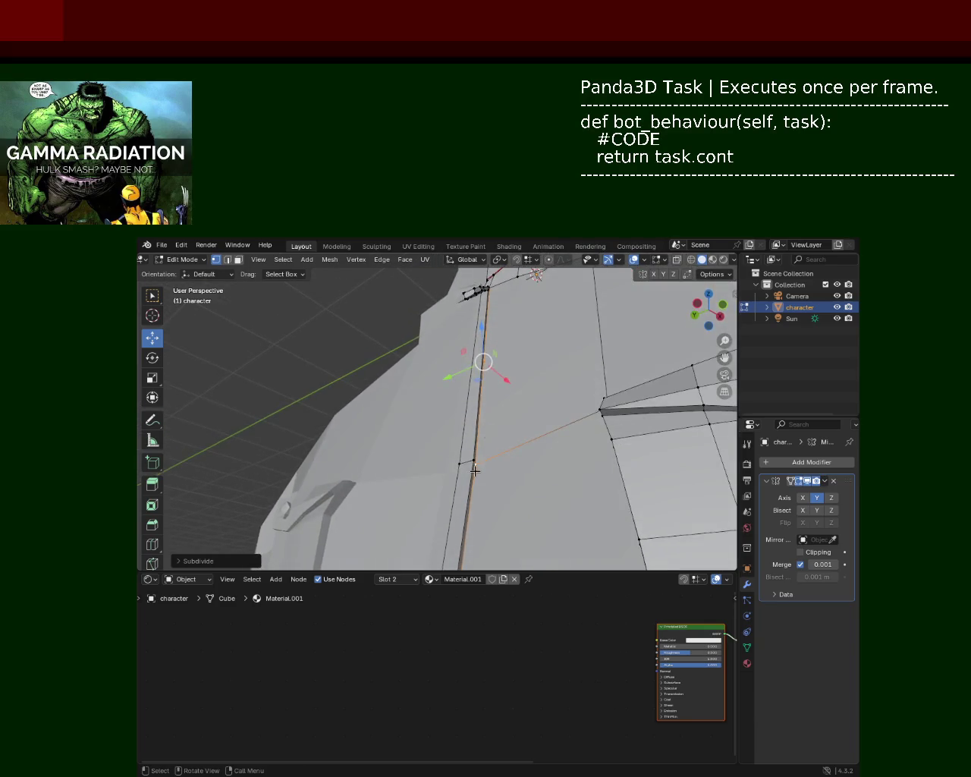
{"action": "mouse_move", "coordinate": [477, 356]}
{"action": "middle_mouse_down"}
{"action": "mouse_move", "coordinate": [519, 308]}
{"action": "mouse_move", "coordinate": [487, 321]}
{"action": "middle_mouse_up"}
{"action": "left_click", "coordinate": [494, 296]}
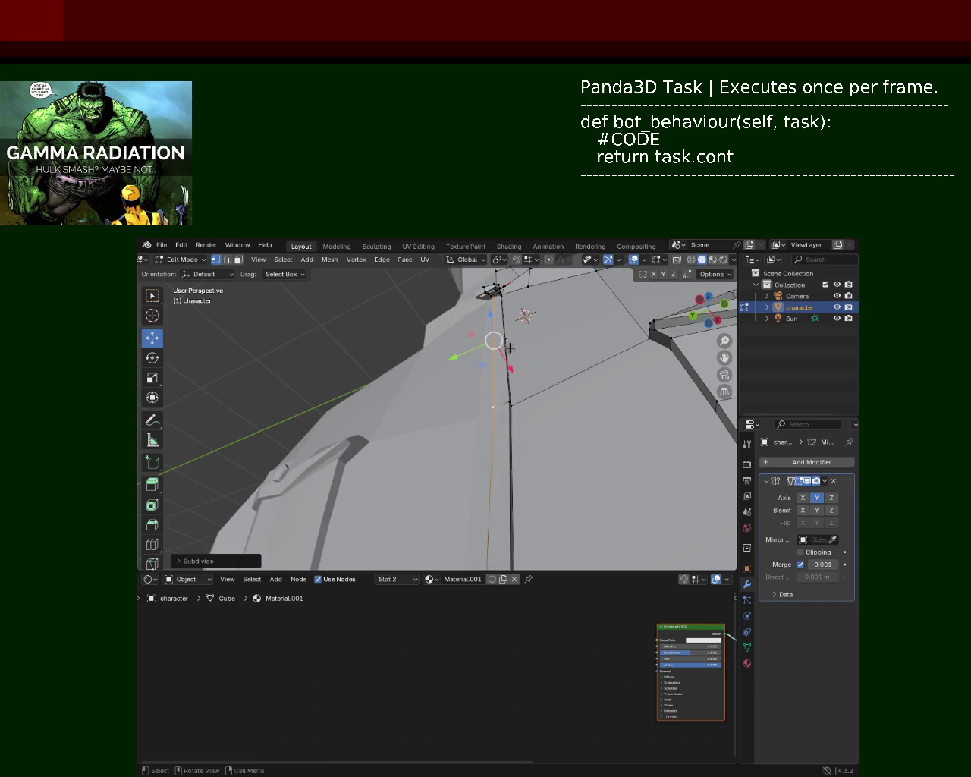
{"action": "middle_click_drag", "start_coordinate": [487, 402], "coordinate": [443, 417]}
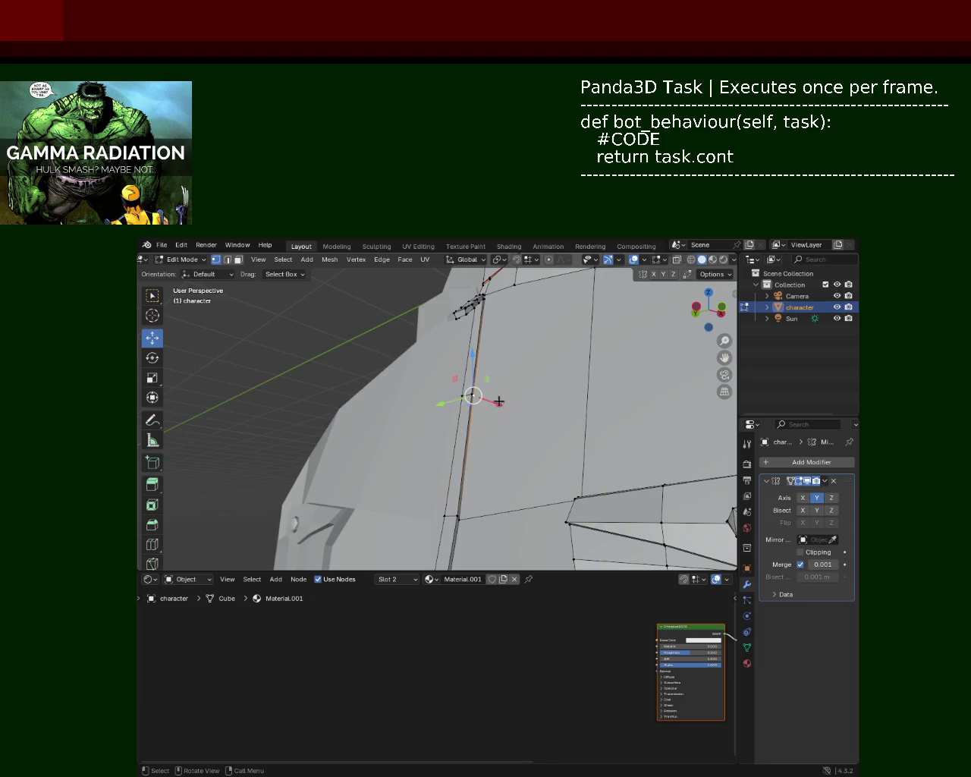
{"action": "mouse_move", "coordinate": [510, 399]}
{"action": "middle_mouse_down"}
{"action": "mouse_move", "coordinate": [541, 428]}
{"action": "mouse_move", "coordinate": [466, 402]}
{"action": "mouse_move", "coordinate": [594, 348]}
{"action": "middle_mouse_up"}
Lower the upper-chest edge 0.2132 m along Z and push the vertices 0.1137 m along X.
{"action": "scroll", "coordinate": [571, 406], "scroll_direction": "down", "scroll_amount": 3}
{"action": "scroll", "coordinate": [510, 403], "scroll_direction": "down", "scroll_amount": 2}
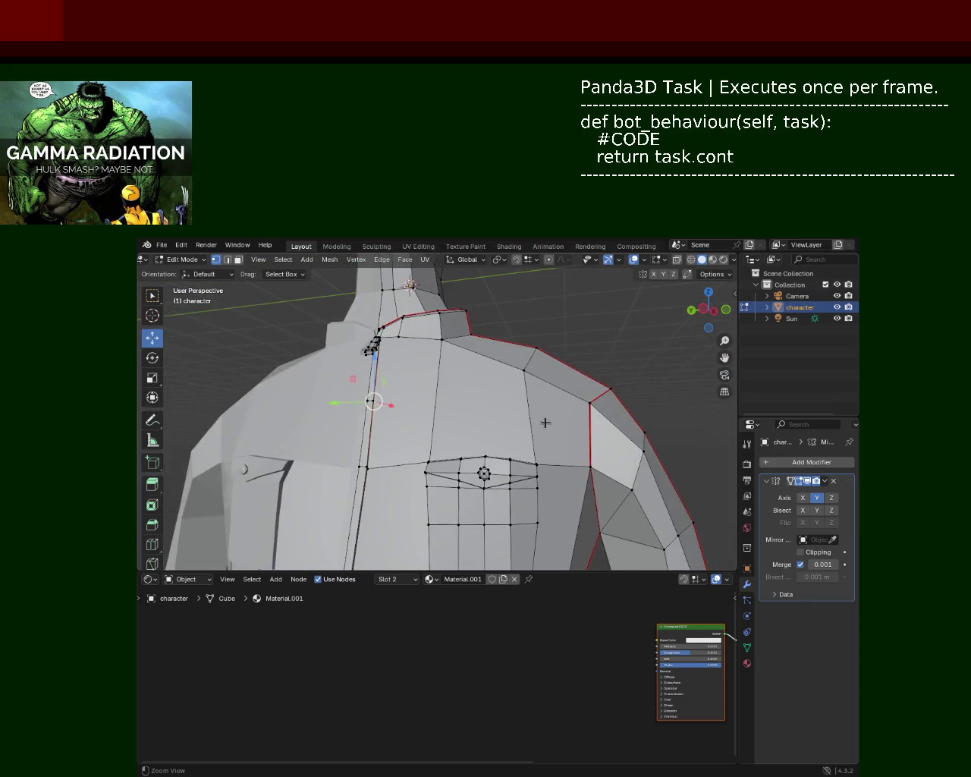
{"action": "left_click", "coordinate": [586, 402], "text": "shift"}
{"action": "left_click", "coordinate": [588, 403]}
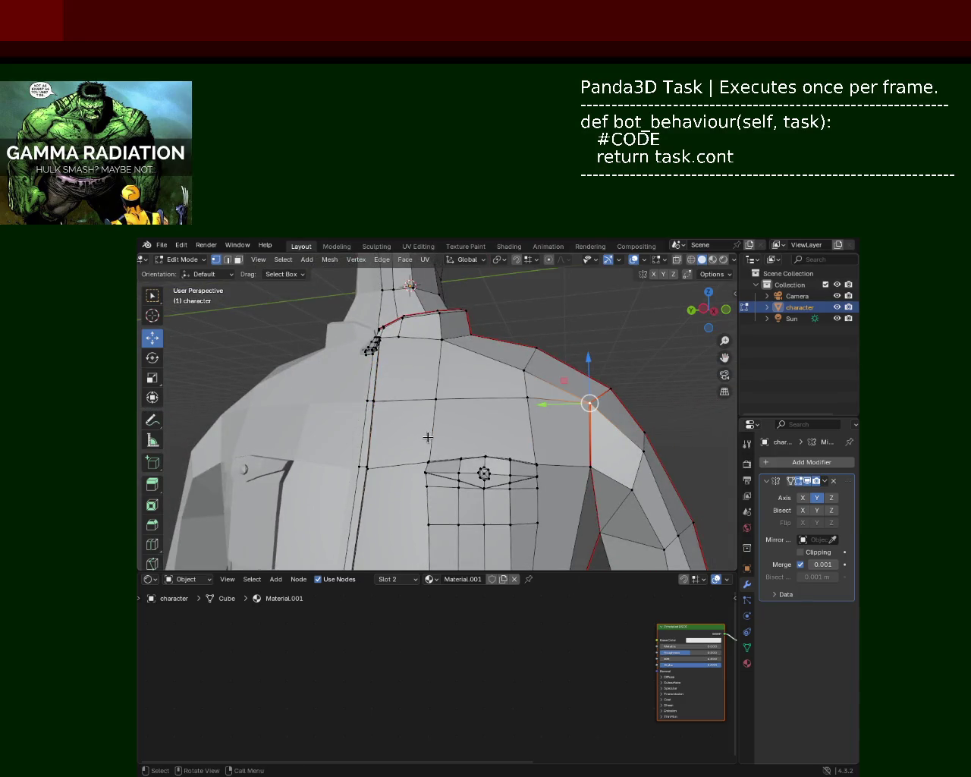
{"action": "middle_click_drag", "start_coordinate": [590, 403], "coordinate": [494, 433]}
{"action": "left_click", "coordinate": [445, 422], "text": "shift"}
{"action": "left_click_drag", "start_coordinate": [487, 378], "coordinate": [486, 416]}
{"action": "middle_click_drag", "start_coordinate": [486, 416], "coordinate": [501, 357]}
{"action": "mouse_move", "coordinate": [559, 412]}
{"action": "left_mouse_down"}
{"action": "mouse_move", "coordinate": [569, 413]}
{"action": "mouse_move", "coordinate": [557, 416]}
{"action": "left_mouse_up"}
Raise the chest pocket flap edge slightly along Z.
{"action": "mouse_move", "coordinate": [556, 416]}
{"action": "middle_mouse_down"}
{"action": "mouse_move", "coordinate": [533, 406]}
{"action": "mouse_move", "coordinate": [519, 374]}
{"action": "middle_mouse_up"}
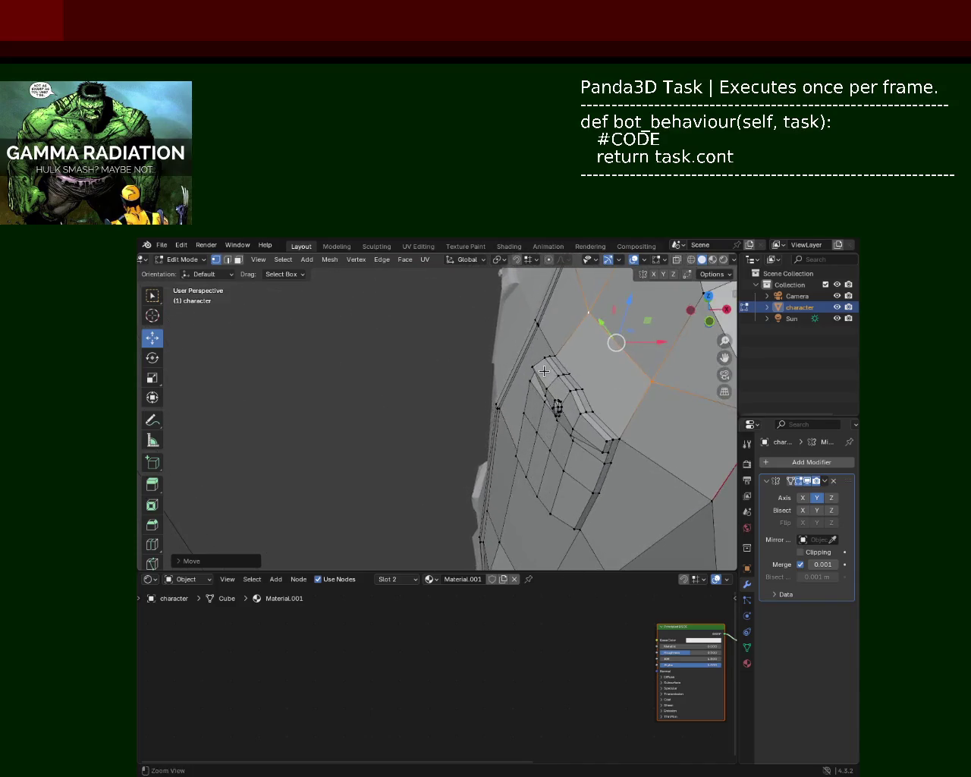
{"action": "left_click", "coordinate": [546, 372]}
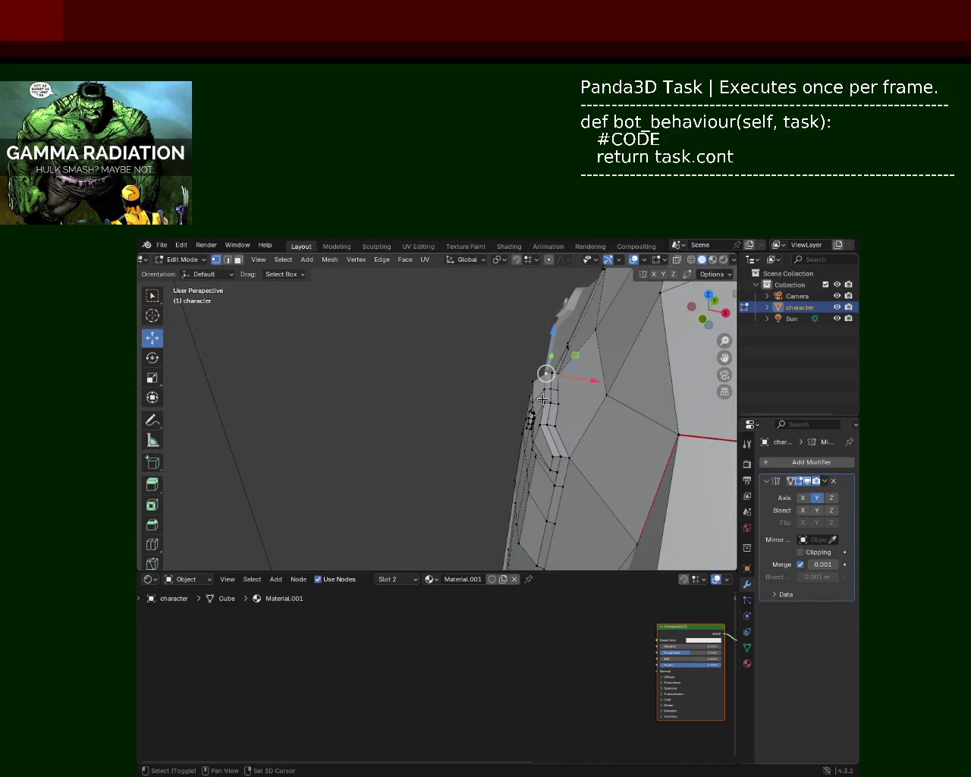
{"action": "mouse_move", "coordinate": [540, 426]}
{"action": "middle_mouse_down", "text": "alt"}
{"action": "mouse_move", "coordinate": [488, 342]}
{"action": "mouse_move", "coordinate": [482, 384]}
{"action": "mouse_move", "coordinate": [426, 366]}
{"action": "middle_mouse_up", "text": "alt"}
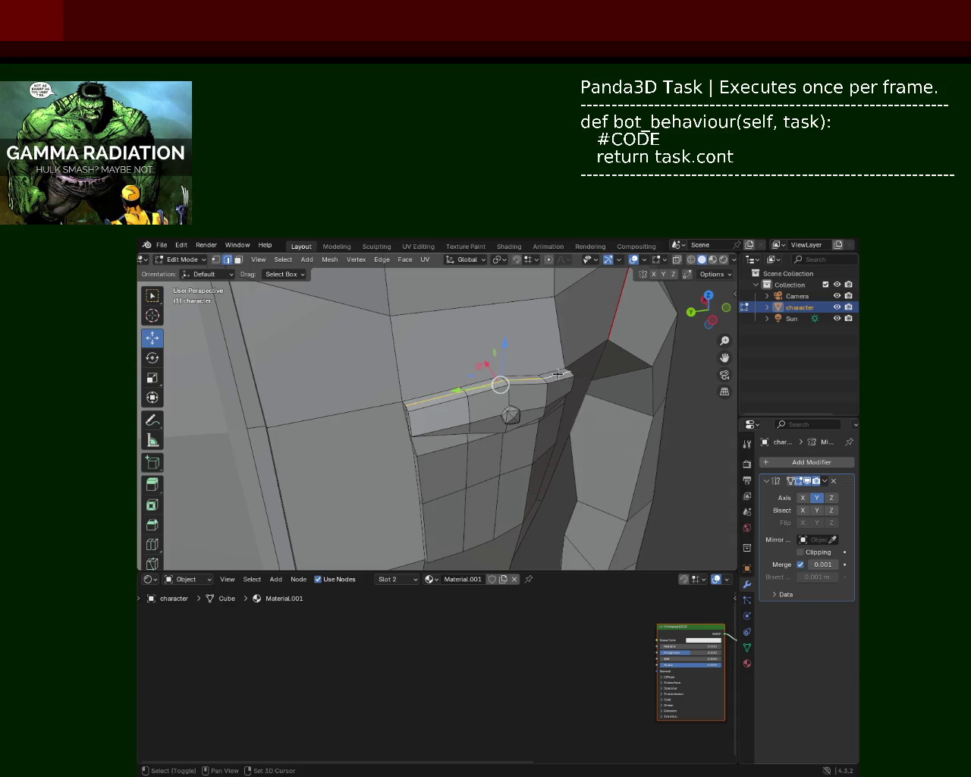
{"action": "left_click_drag", "start_coordinate": [503, 344], "coordinate": [506, 340]}
{"action": "mouse_move", "coordinate": [505, 340]}
{"action": "middle_mouse_down"}
{"action": "mouse_move", "coordinate": [470, 361]}
{"action": "mouse_move", "coordinate": [498, 426]}
{"action": "mouse_move", "coordinate": [450, 359]}
{"action": "mouse_move", "coordinate": [490, 399]}
{"action": "middle_mouse_up"}
Save character_2.blend again.
{"action": "scroll", "coordinate": [473, 357], "scroll_direction": "down", "scroll_amount": 2}
{"action": "scroll", "coordinate": [461, 331], "scroll_direction": "down", "scroll_amount": 2}
{"action": "scroll", "coordinate": [498, 407], "scroll_direction": "down", "scroll_amount": 2}
{"action": "scroll", "coordinate": [445, 419], "scroll_direction": "down", "scroll_amount": 2}
{"action": "scroll", "coordinate": [445, 419], "scroll_direction": "down", "scroll_amount": 3}
{"action": "key", "text": "ctrl+s"}
{"action": "scroll", "coordinate": [498, 426], "scroll_direction": "down", "scroll_amount": 3}
{"action": "scroll", "coordinate": [460, 375], "scroll_direction": "up", "scroll_amount": 4}
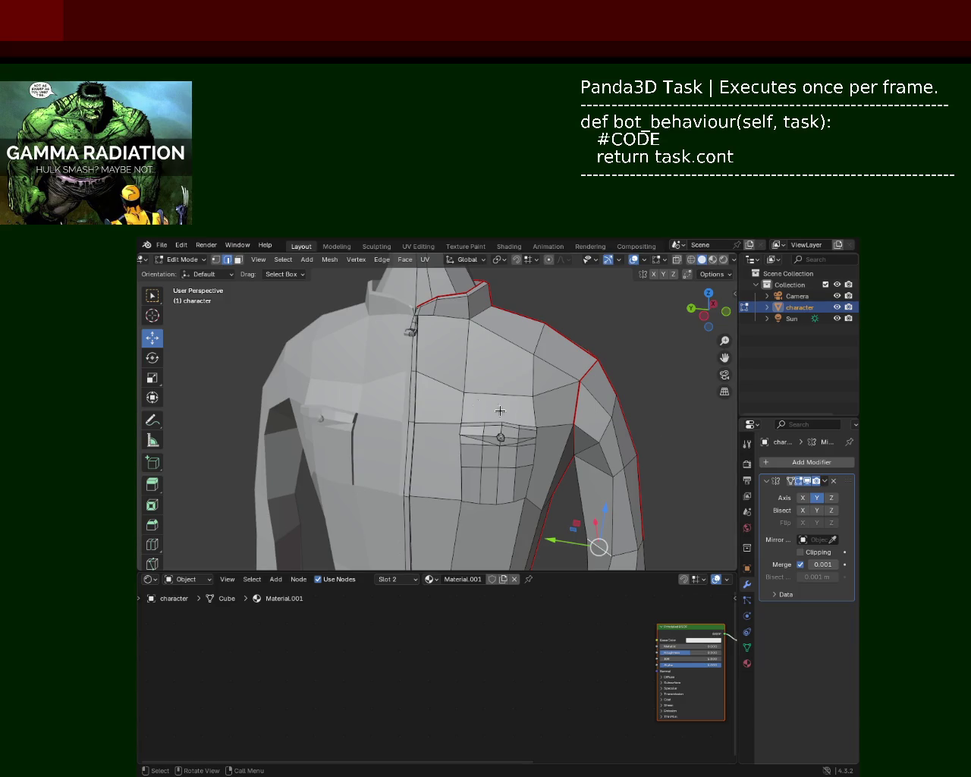
Slide a torso-side vertex along the X axis.
{"action": "middle_click_drag", "start_coordinate": [527, 417], "coordinate": [387, 396]}
{"action": "mouse_move", "coordinate": [578, 368]}
{"action": "middle_mouse_down", "text": "ctrl"}
{"action": "mouse_move", "coordinate": [513, 427]}
{"action": "mouse_move", "coordinate": [534, 393]}
{"action": "middle_mouse_up", "text": "ctrl"}
{"action": "scroll", "coordinate": [543, 415], "scroll_direction": "up", "scroll_amount": 5}
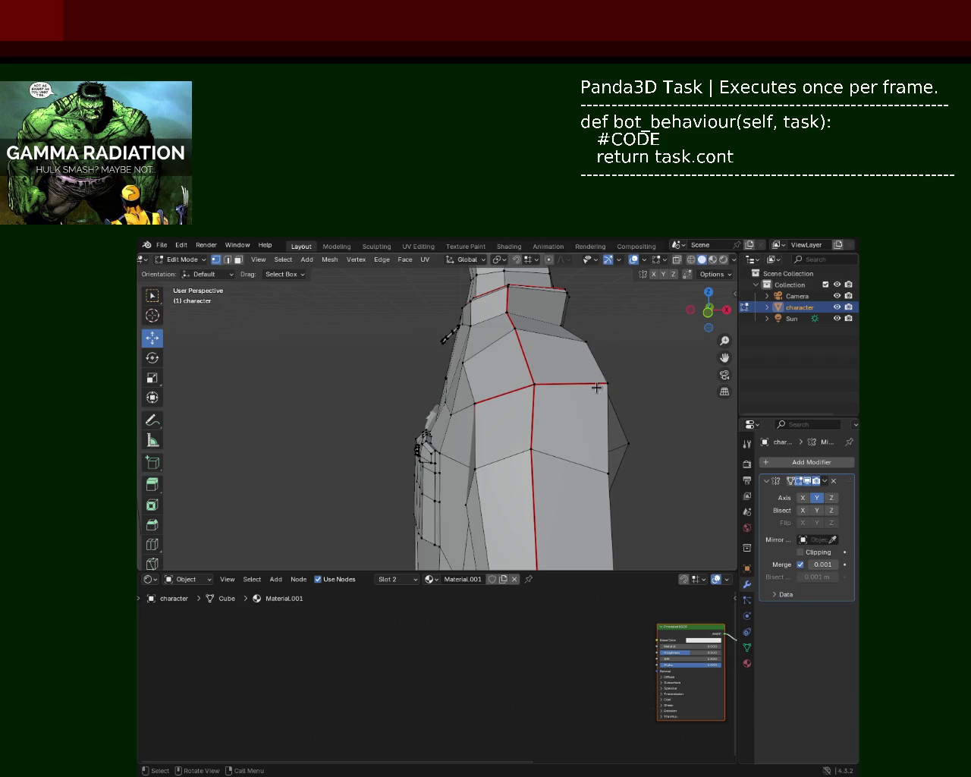
{"action": "left_click_drag", "start_coordinate": [636, 392], "coordinate": [631, 387]}
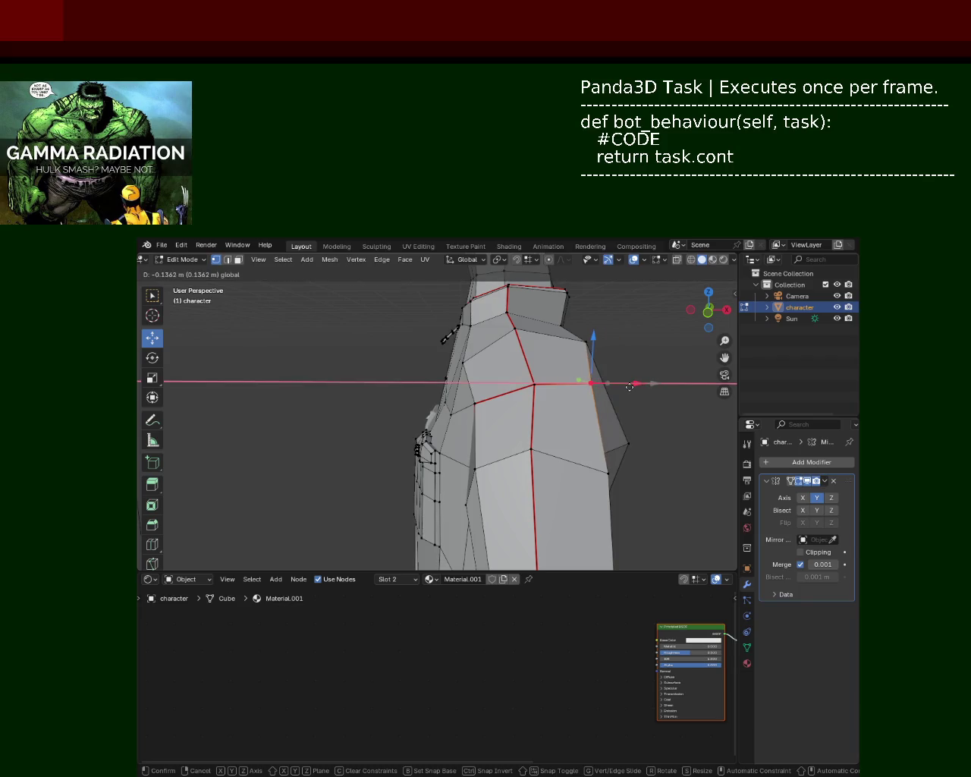
{"action": "left_click", "coordinate": [630, 387]}
Move the next torso-side vertex along the X axis with G then X.
{"action": "middle_click_drag", "start_coordinate": [630, 387], "coordinate": [413, 413]}
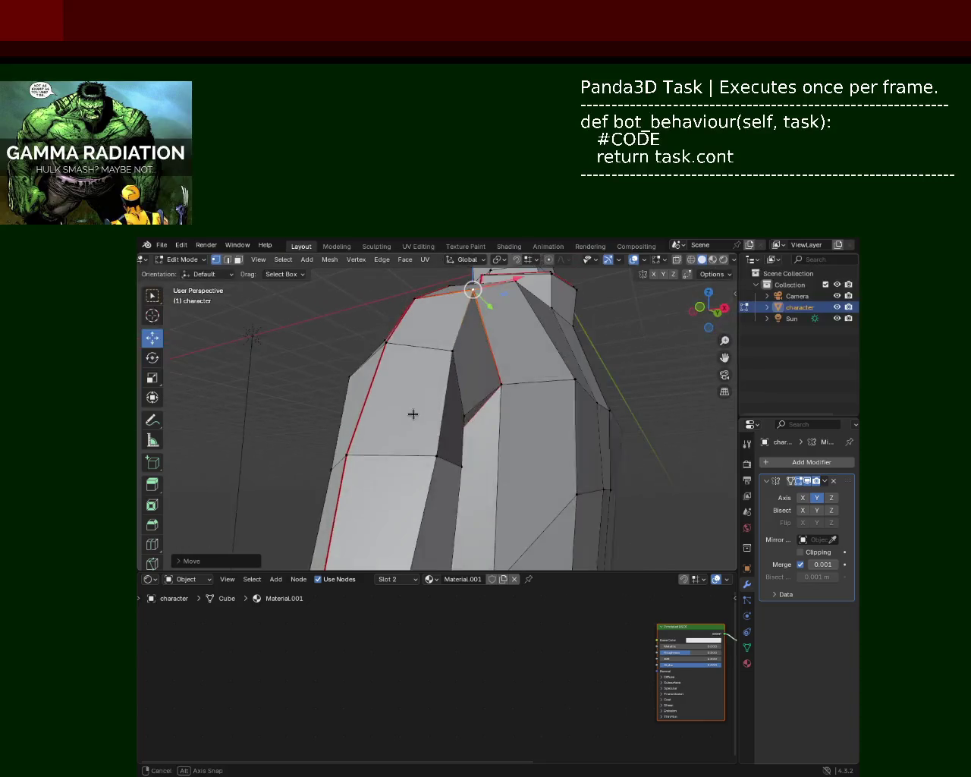
{"action": "left_click", "coordinate": [440, 460]}
{"action": "key", "text": "g"}
{"action": "key", "text": "x"}
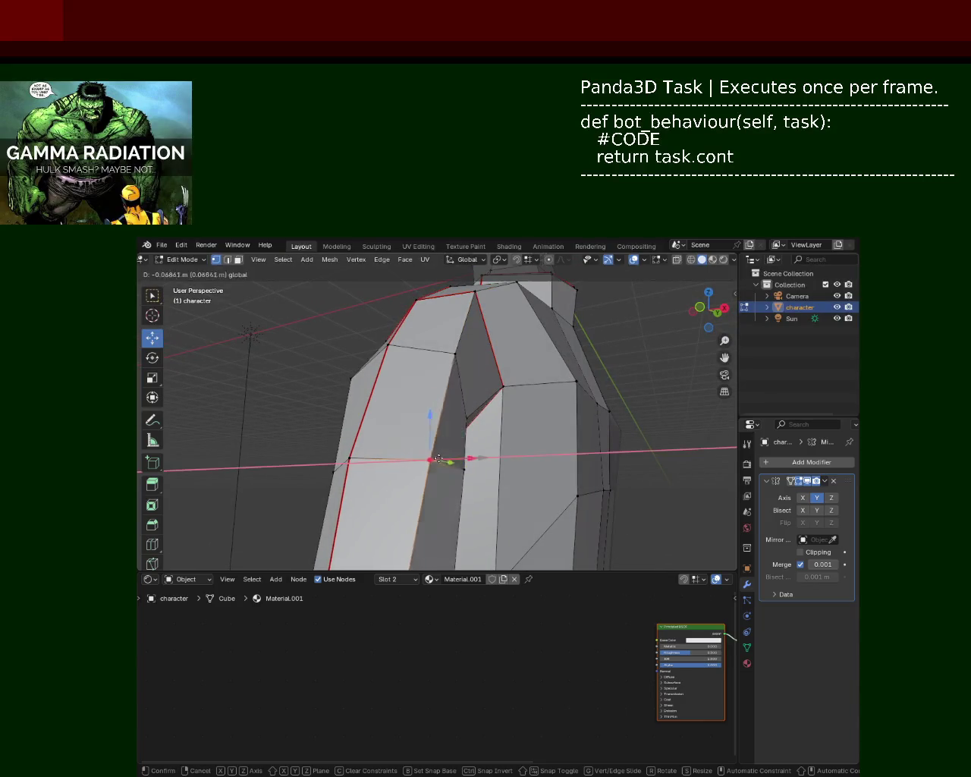
{"action": "left_click", "coordinate": [445, 460]}
Raise a chest vertex along Z and reposition a vertex near the shoulder.
{"action": "mouse_move", "coordinate": [444, 461]}
{"action": "middle_mouse_down"}
{"action": "mouse_move", "coordinate": [612, 403]}
{"action": "mouse_move", "coordinate": [470, 425]}
{"action": "mouse_move", "coordinate": [486, 423]}
{"action": "mouse_move", "coordinate": [416, 419]}
{"action": "mouse_move", "coordinate": [455, 394]}
{"action": "middle_mouse_up"}
{"action": "scroll", "coordinate": [612, 403], "scroll_direction": "down", "scroll_amount": 3}
{"action": "scroll", "coordinate": [481, 352], "scroll_direction": "up", "scroll_amount": 5}
{"action": "left_click_drag", "start_coordinate": [471, 331], "coordinate": [475, 327]}
{"action": "left_click", "coordinate": [531, 375]}
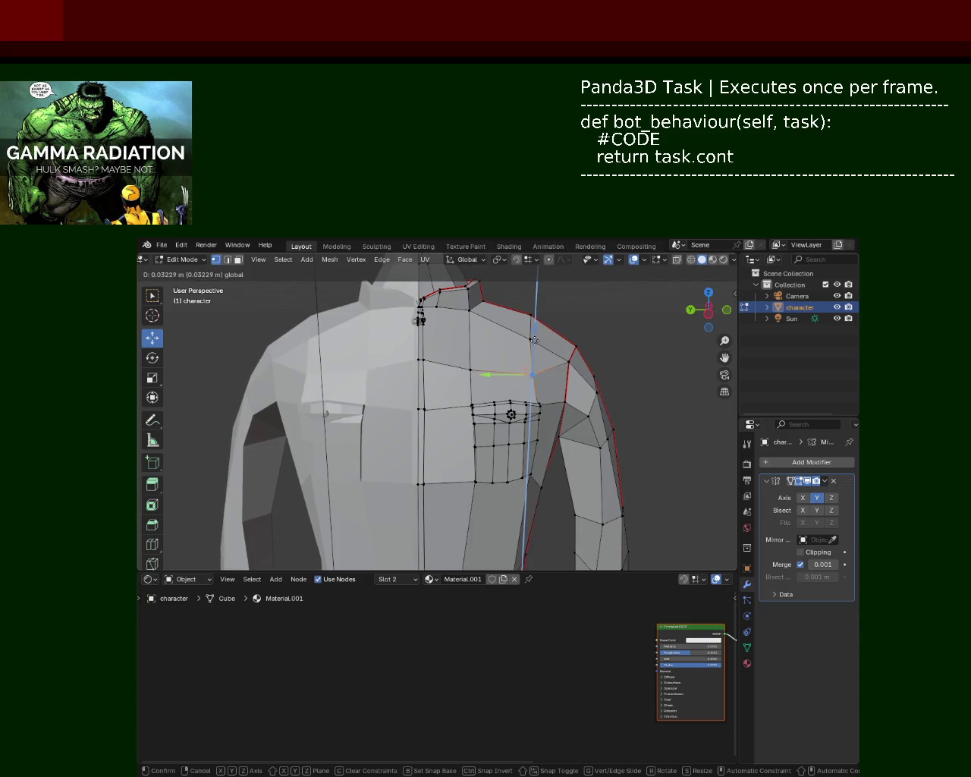
{"action": "left_click_drag", "start_coordinate": [531, 375], "coordinate": [527, 372]}
Slide another torso-side vertex along the X axis.
{"action": "middle_click_drag", "start_coordinate": [526, 372], "coordinate": [463, 387]}
{"action": "mouse_move", "coordinate": [447, 322]}
{"action": "middle_mouse_down"}
{"action": "mouse_move", "coordinate": [294, 343]}
{"action": "mouse_move", "coordinate": [463, 400]}
{"action": "mouse_move", "coordinate": [534, 377]}
{"action": "mouse_move", "coordinate": [473, 412]}
{"action": "middle_mouse_up"}
{"action": "left_click", "coordinate": [507, 428]}
{"action": "left_click_drag", "start_coordinate": [540, 429], "coordinate": [508, 431]}
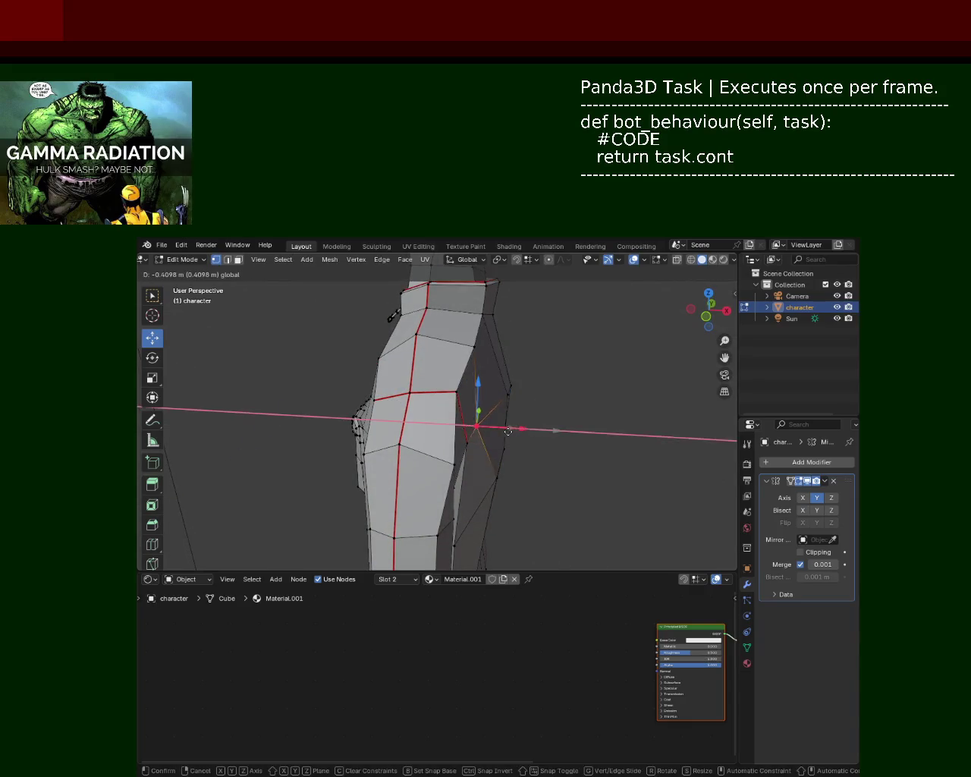
{"action": "left_click", "coordinate": [518, 440]}
{"action": "mouse_move", "coordinate": [518, 440]}
{"action": "middle_mouse_down"}
{"action": "mouse_move", "coordinate": [464, 512]}
{"action": "mouse_move", "coordinate": [501, 523]}
{"action": "middle_mouse_up"}
{"action": "mouse_move", "coordinate": [519, 500]}
{"action": "left_mouse_down"}
{"action": "mouse_move", "coordinate": [494, 491]}
{"action": "mouse_move", "coordinate": [456, 398]}
{"action": "left_mouse_up"}
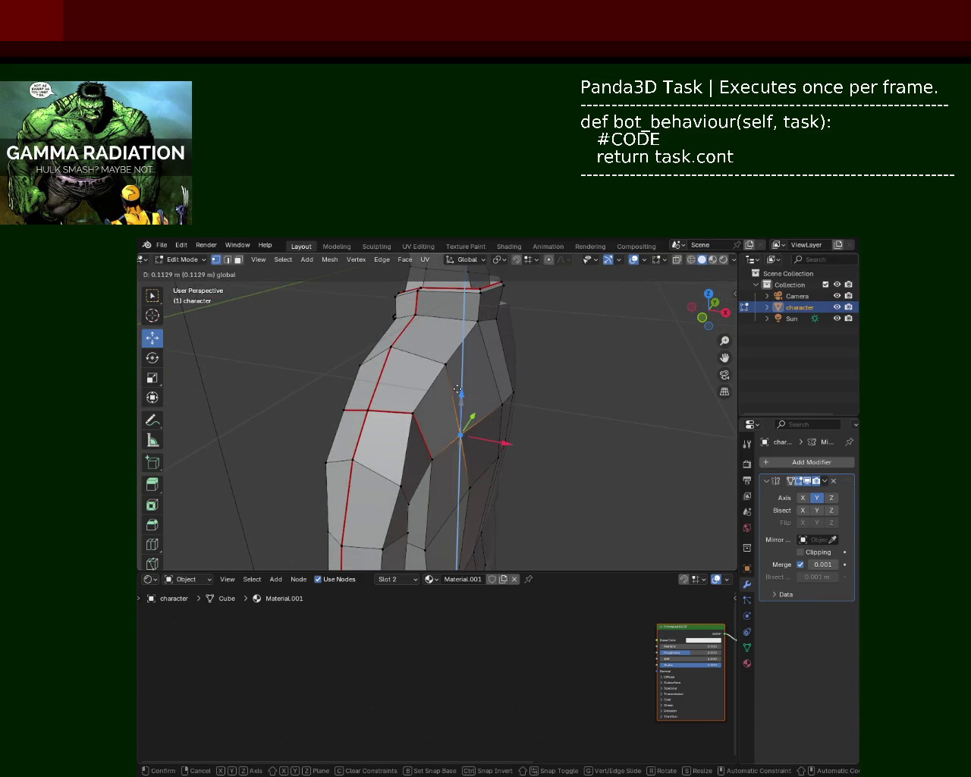
Undo the last move and slide a group of back vertices along X.
{"action": "mouse_move", "coordinate": [455, 398]}
{"action": "middle_mouse_down"}
{"action": "mouse_move", "coordinate": [524, 423]}
{"action": "mouse_move", "coordinate": [512, 445]}
{"action": "middle_mouse_up"}
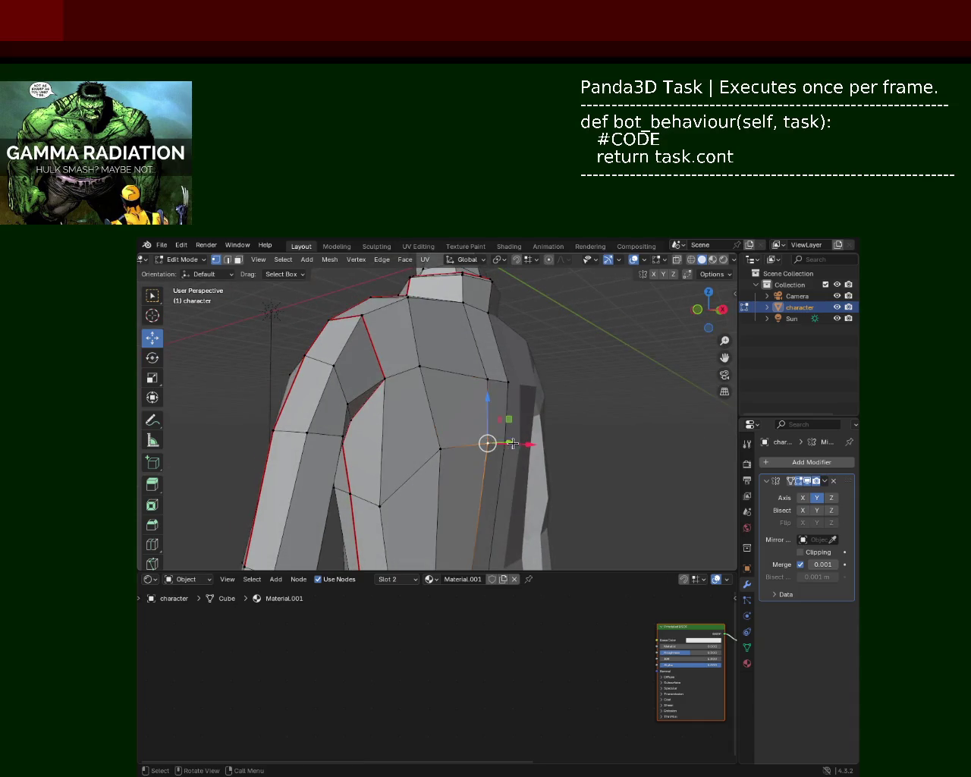
{"action": "key", "text": "ctrl+z"}
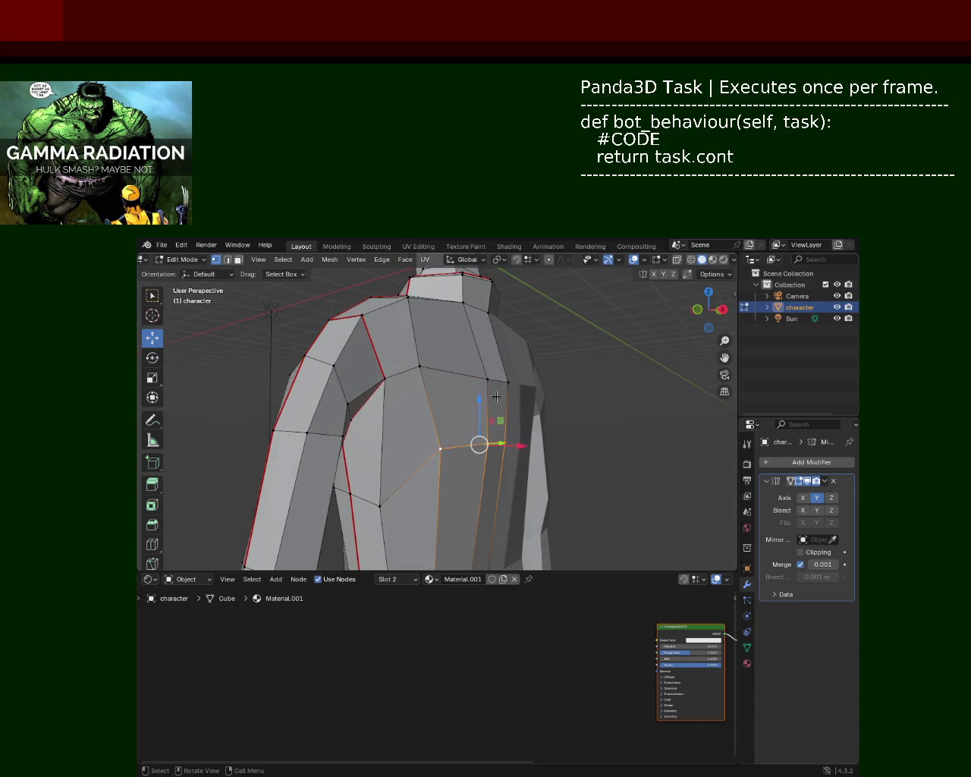
{"action": "mouse_move", "coordinate": [524, 432]}
{"action": "left_mouse_down"}
{"action": "mouse_move", "coordinate": [505, 400]}
{"action": "mouse_move", "coordinate": [538, 516]}
{"action": "mouse_move", "coordinate": [505, 475]}
{"action": "left_mouse_up"}
{"action": "middle_click_drag", "start_coordinate": [504, 474], "coordinate": [444, 447]}
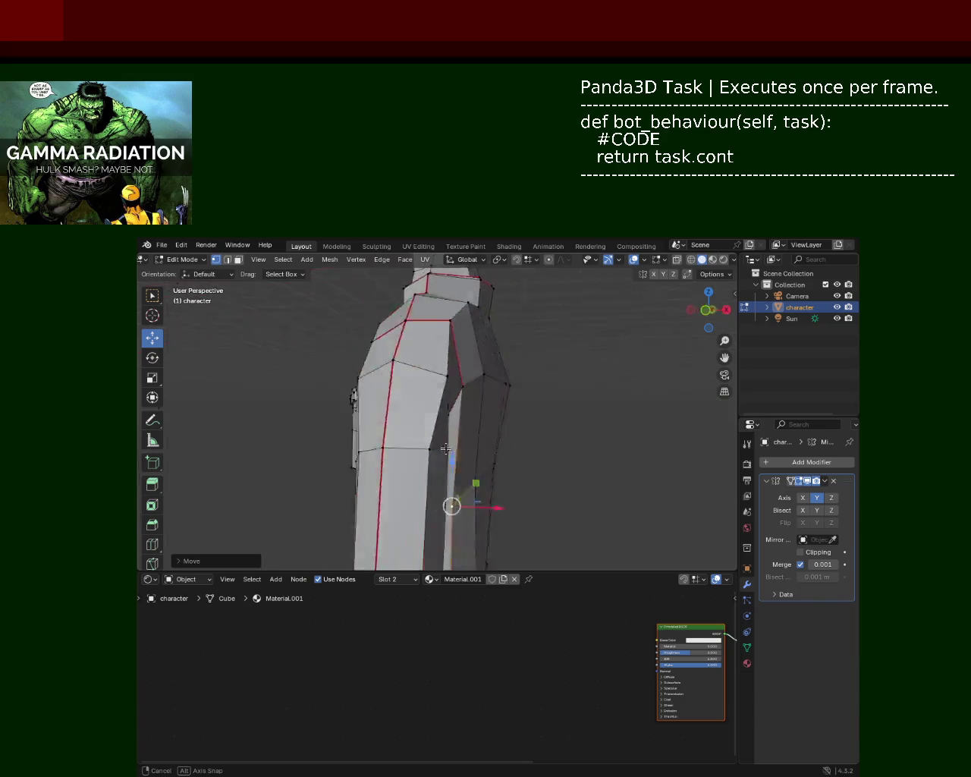
{"action": "middle_click_drag", "start_coordinate": [444, 448], "coordinate": [443, 431]}
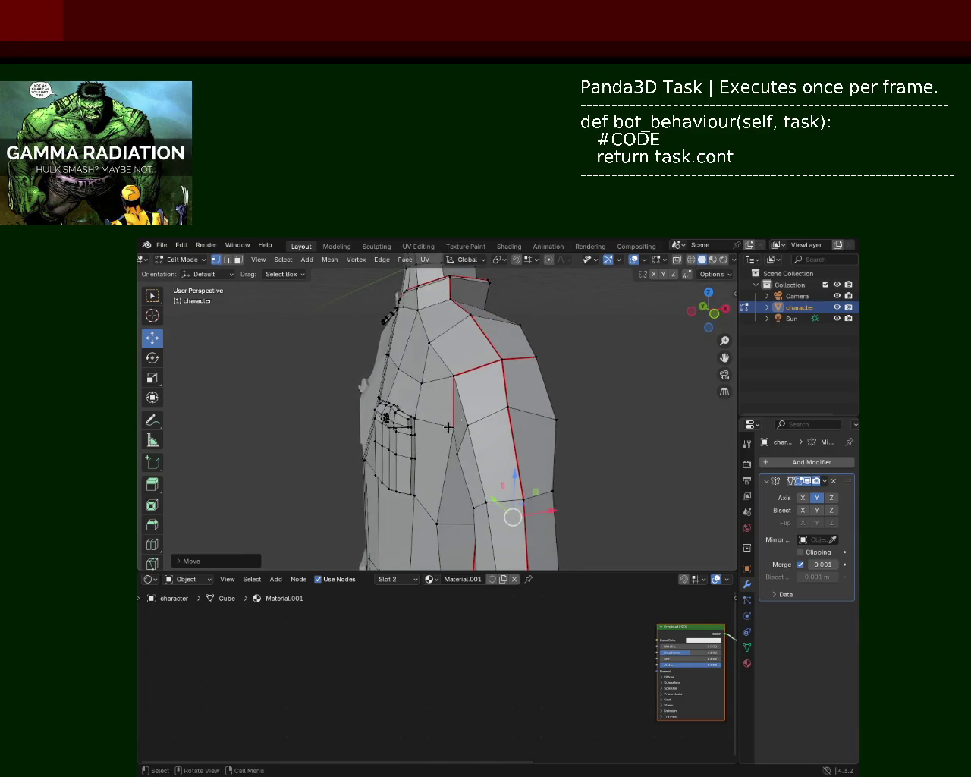
Lower a side-seam vertex along Z, undoing a bad up-and-inward move.
{"action": "left_click", "coordinate": [497, 402]}
{"action": "middle_click_drag", "start_coordinate": [504, 397], "coordinate": [427, 443]}
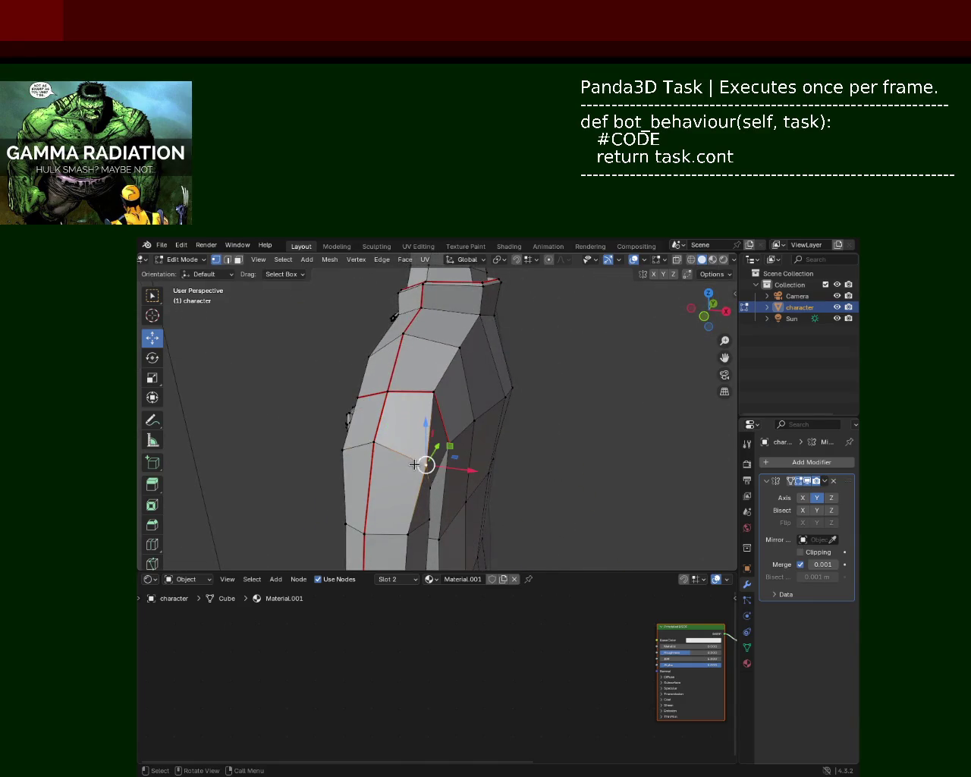
{"action": "left_click_drag", "start_coordinate": [456, 468], "coordinate": [408, 424]}
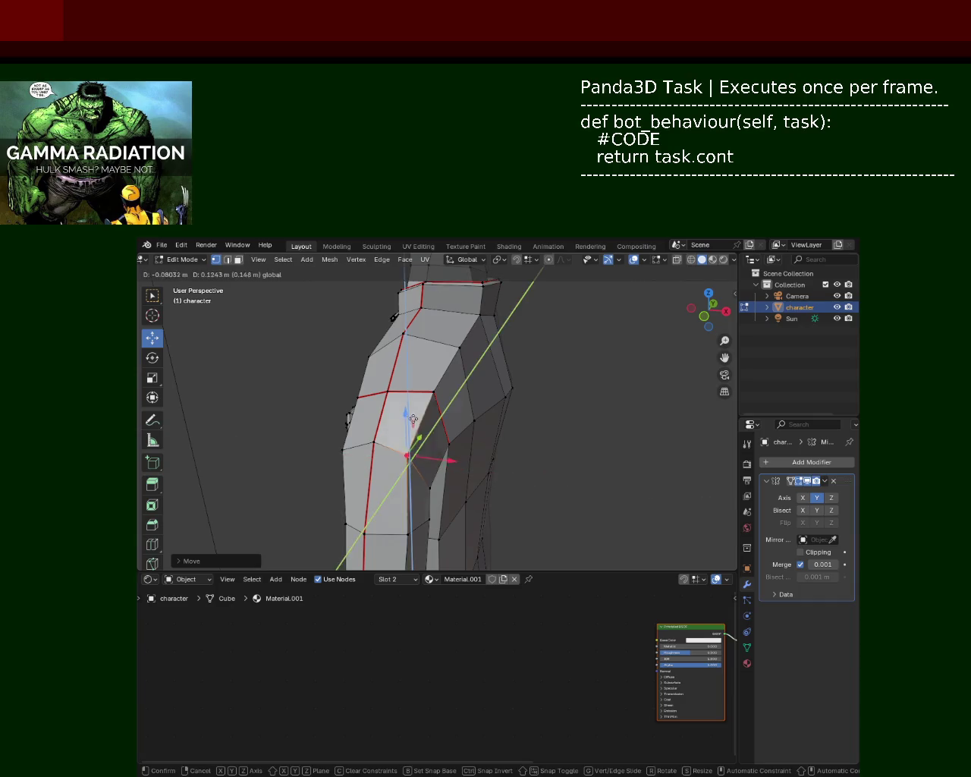
{"action": "key", "text": "ctrl+z"}
{"action": "key", "text": "ctrl+z"}
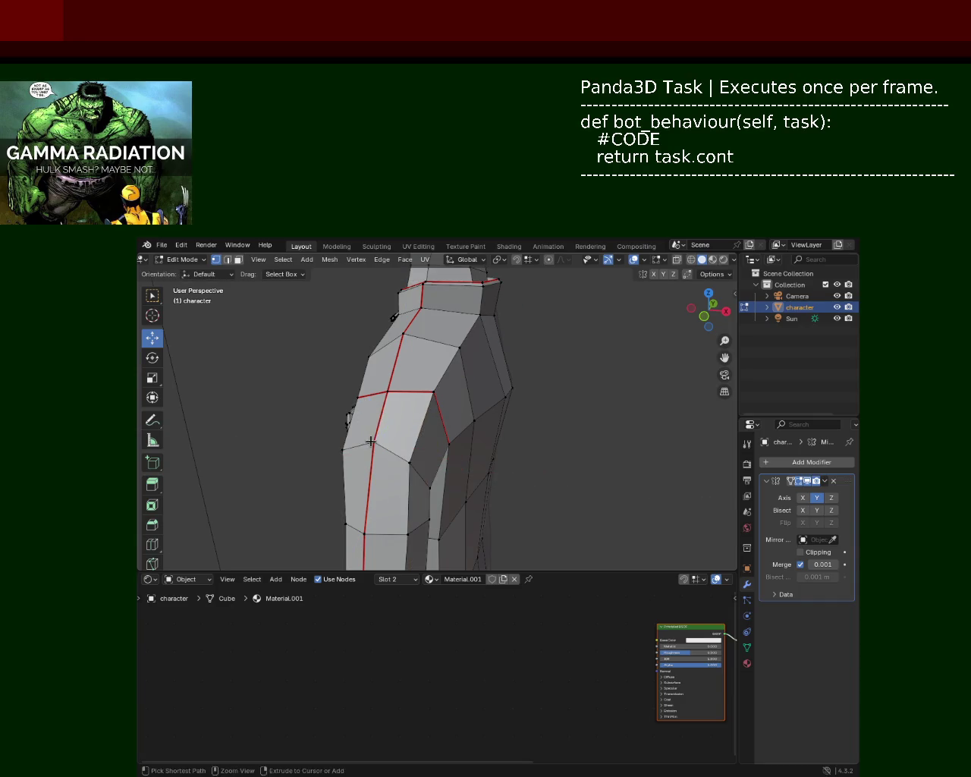
{"action": "left_click_drag", "start_coordinate": [371, 425], "coordinate": [368, 431]}
Reposition the next side vertex and save the file as character_2.blend.
{"action": "left_click", "coordinate": [418, 461]}
{"action": "left_click_drag", "start_coordinate": [412, 420], "coordinate": [412, 425]}
{"action": "mouse_move", "coordinate": [412, 425]}
{"action": "middle_mouse_down"}
{"action": "mouse_move", "coordinate": [512, 441]}
{"action": "mouse_move", "coordinate": [463, 403]}
{"action": "middle_mouse_up"}
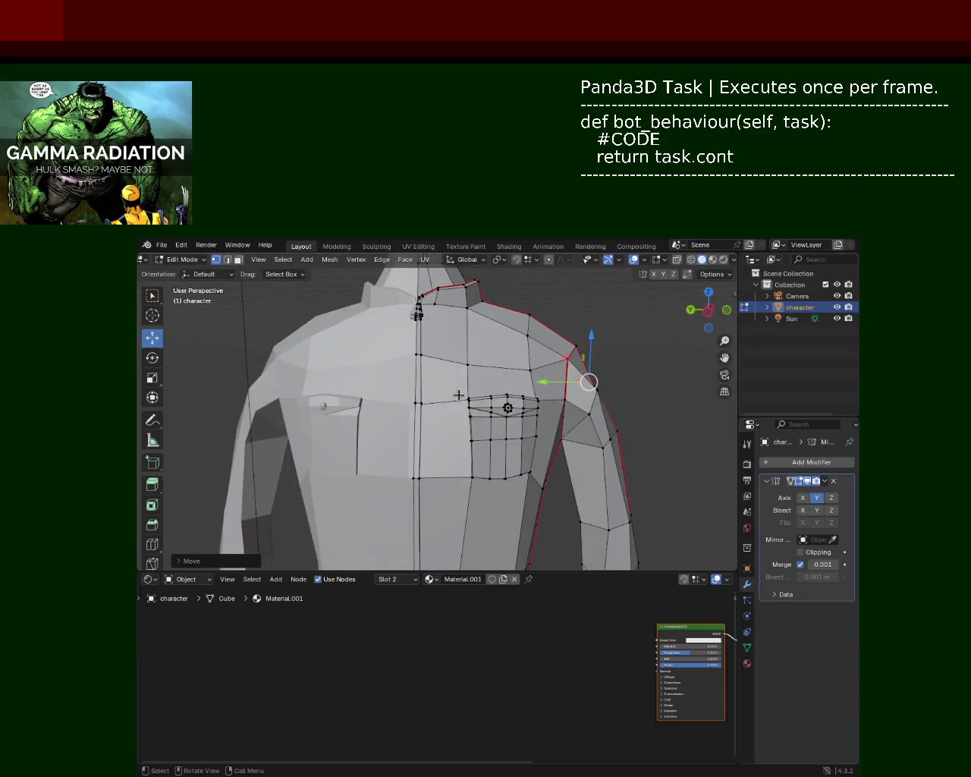
{"action": "key", "text": "ctrl+s"}
{"action": "scroll", "coordinate": [481, 387], "scroll_direction": "down", "scroll_amount": 3}
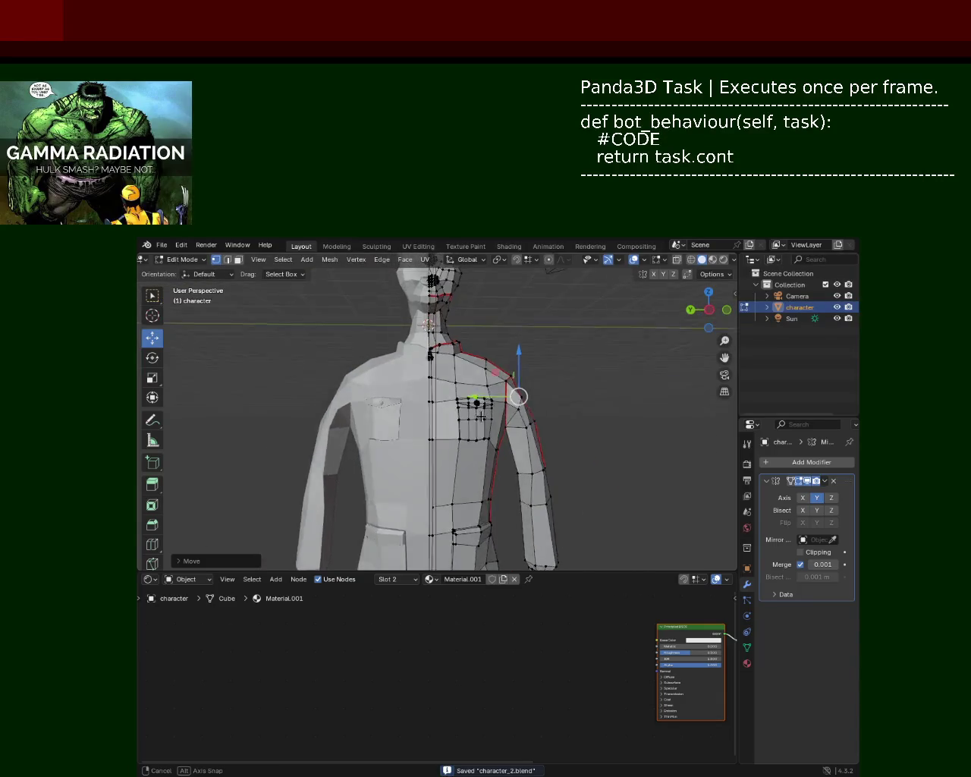
In wireframe Right Orthographic view, box-select all vertices of the left arm.
{"action": "mouse_move", "coordinate": [481, 387]}
{"action": "middle_mouse_down"}
{"action": "mouse_move", "coordinate": [473, 397]}
{"action": "mouse_move", "coordinate": [548, 476]}
{"action": "mouse_move", "coordinate": [629, 462]}
{"action": "mouse_move", "coordinate": [517, 468]}
{"action": "mouse_move", "coordinate": [322, 440]}
{"action": "mouse_move", "coordinate": [286, 451]}
{"action": "middle_mouse_up"}
{"action": "scroll", "coordinate": [473, 398], "scroll_direction": "down", "scroll_amount": 2}
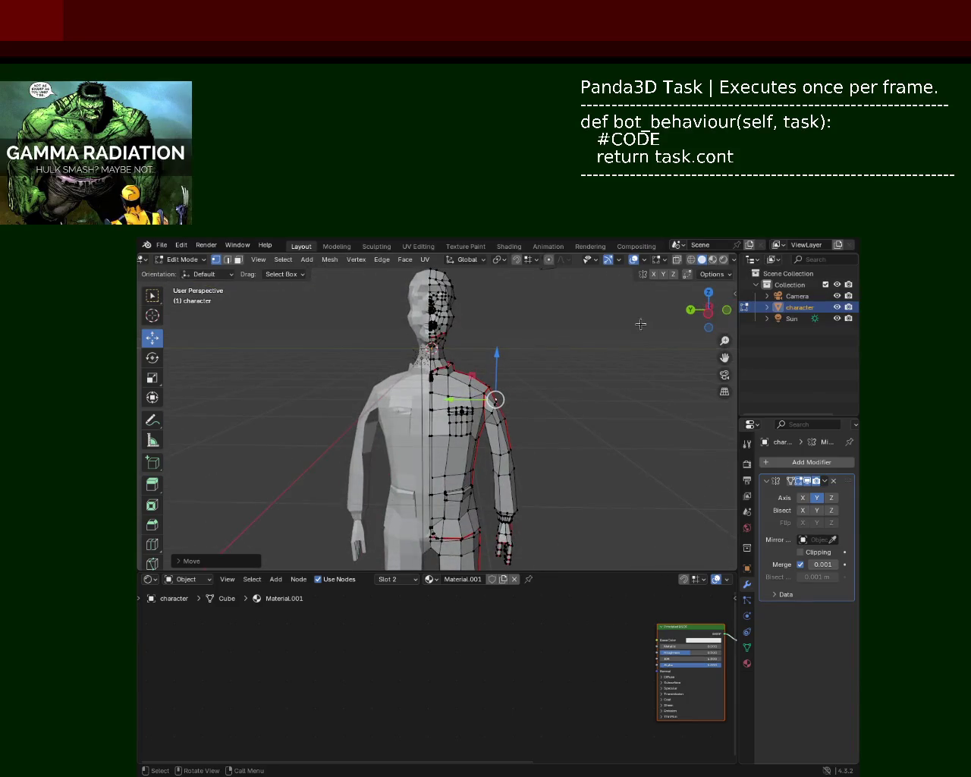
{"action": "left_click", "coordinate": [692, 260]}
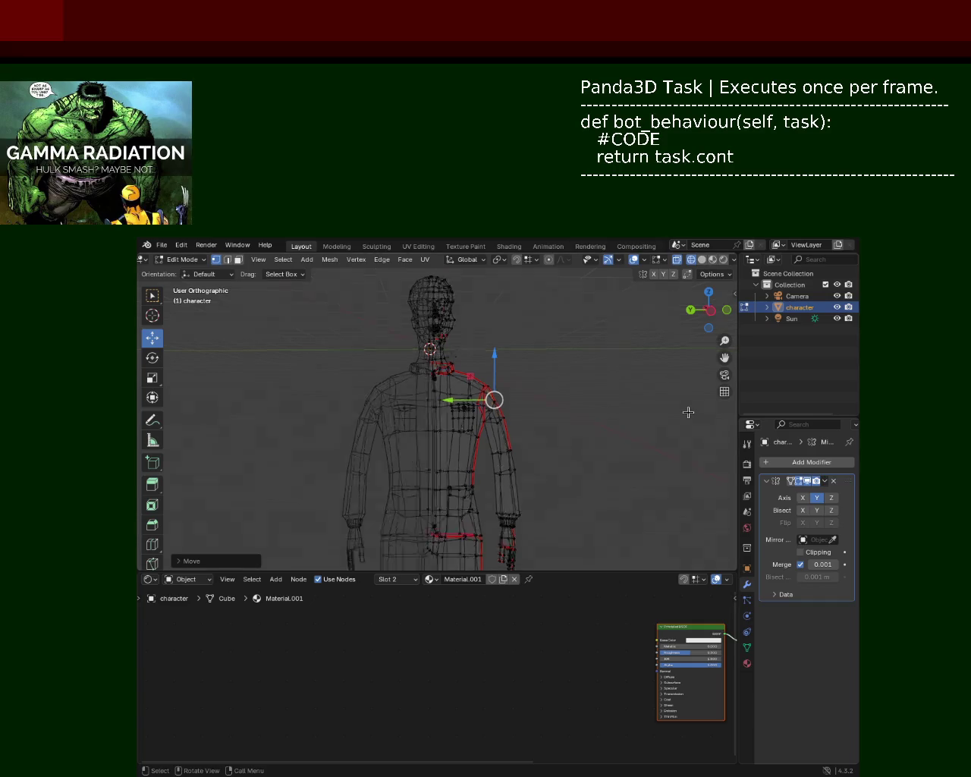
{"action": "key", "text": "KP_3"}
{"action": "scroll", "coordinate": [574, 411], "scroll_direction": "down", "scroll_amount": 2}
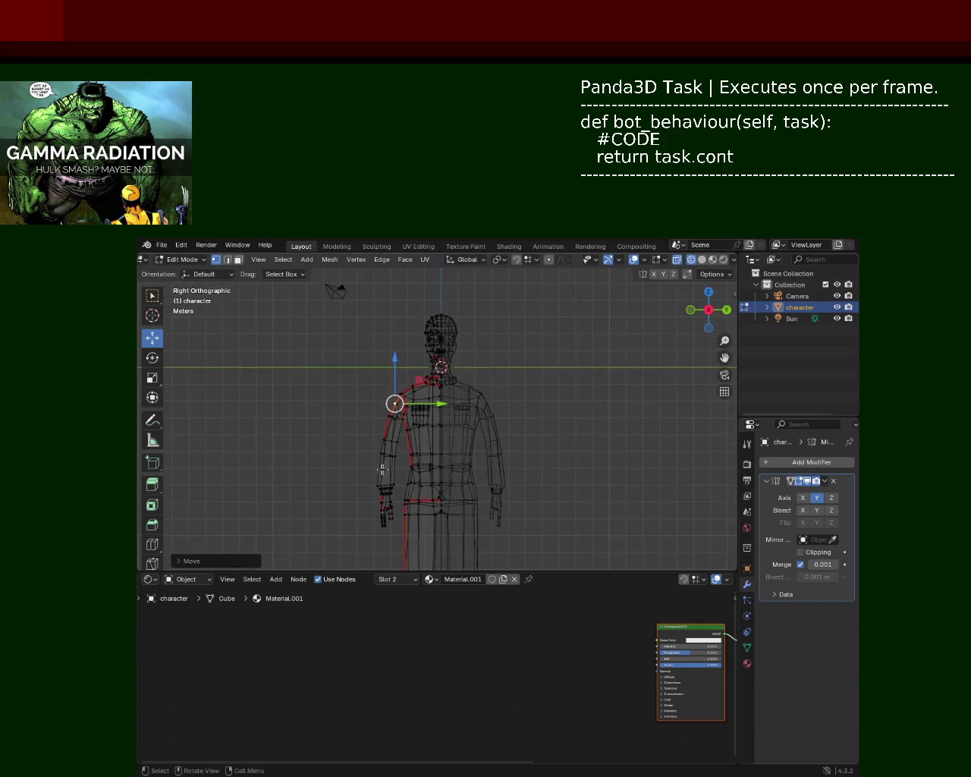
{"action": "left_click_drag", "start_coordinate": [361, 334], "coordinate": [430, 497]}
{"action": "mouse_move", "coordinate": [362, 438]}
{"action": "middle_mouse_down"}
{"action": "mouse_move", "coordinate": [386, 428]}
{"action": "mouse_move", "coordinate": [390, 386]}
{"action": "mouse_move", "coordinate": [355, 389]}
{"action": "middle_mouse_up"}
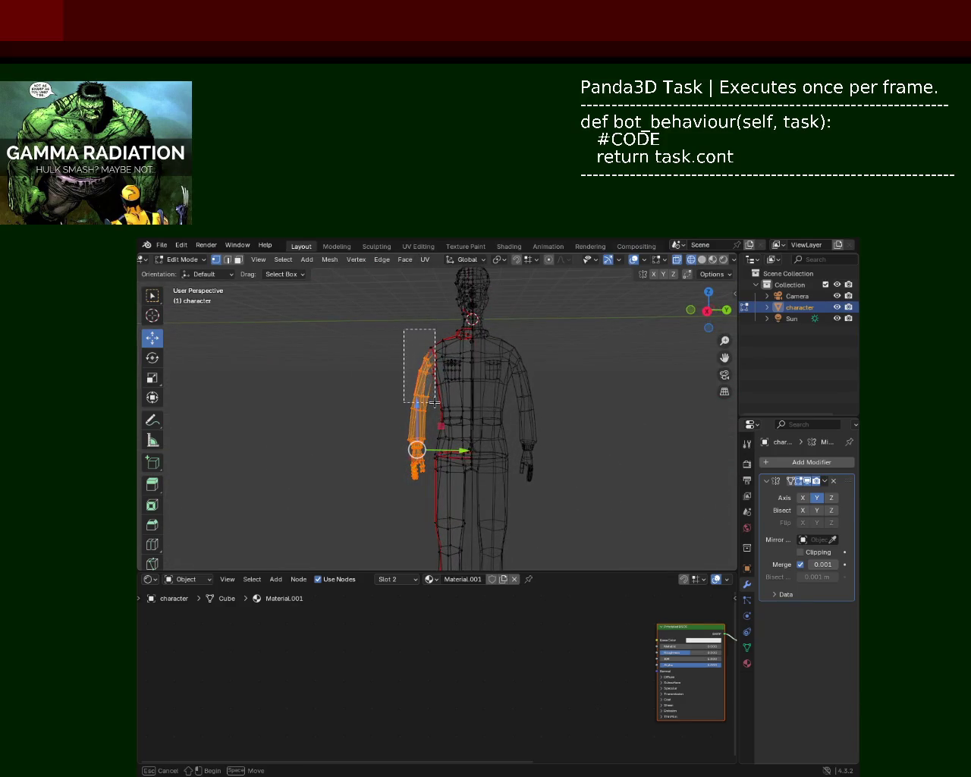
Select the rest of the arm and move it about 0.1339 m along X.
{"action": "left_click_drag", "start_coordinate": [440, 396], "coordinate": [440, 396]}
{"action": "mouse_move", "coordinate": [412, 379]}
{"action": "middle_mouse_down"}
{"action": "mouse_move", "coordinate": [425, 364]}
{"action": "mouse_move", "coordinate": [460, 375]}
{"action": "mouse_move", "coordinate": [388, 337]}
{"action": "mouse_move", "coordinate": [453, 324]}
{"action": "middle_mouse_up"}
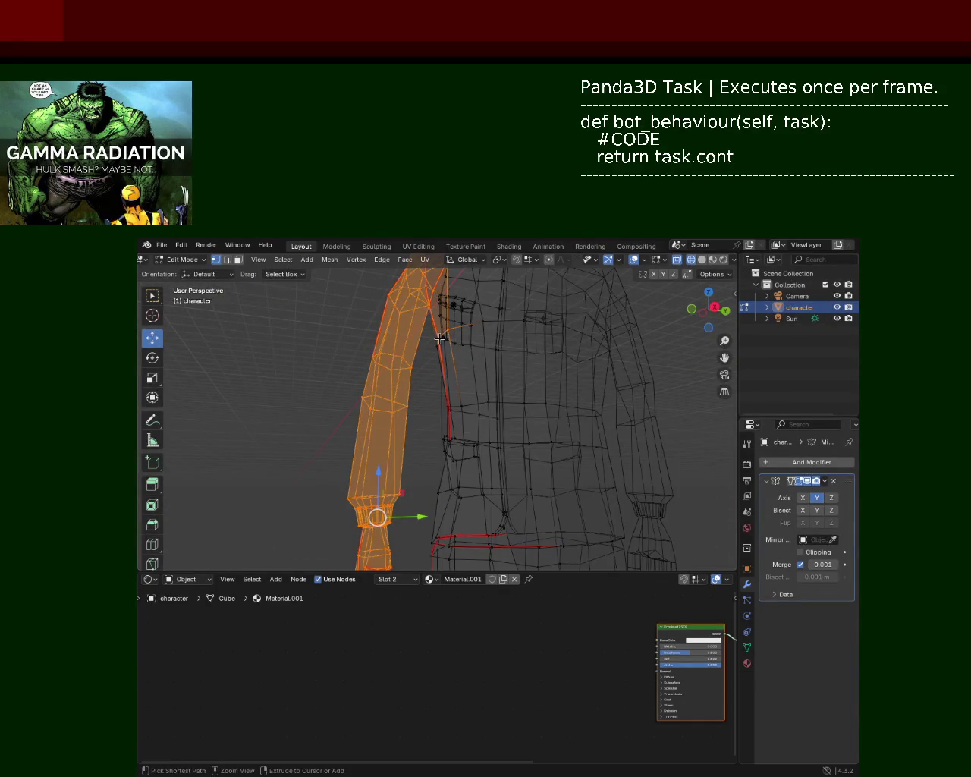
{"action": "left_click_drag", "start_coordinate": [444, 338], "coordinate": [443, 337]}
{"action": "mouse_move", "coordinate": [443, 338]}
{"action": "middle_mouse_down"}
{"action": "mouse_move", "coordinate": [442, 369]}
{"action": "mouse_move", "coordinate": [412, 347]}
{"action": "mouse_move", "coordinate": [454, 401]}
{"action": "mouse_move", "coordinate": [478, 399]}
{"action": "mouse_move", "coordinate": [488, 397]}
{"action": "mouse_move", "coordinate": [494, 366]}
{"action": "mouse_move", "coordinate": [609, 331]}
{"action": "mouse_move", "coordinate": [491, 325]}
{"action": "mouse_move", "coordinate": [579, 322]}
{"action": "middle_mouse_up"}
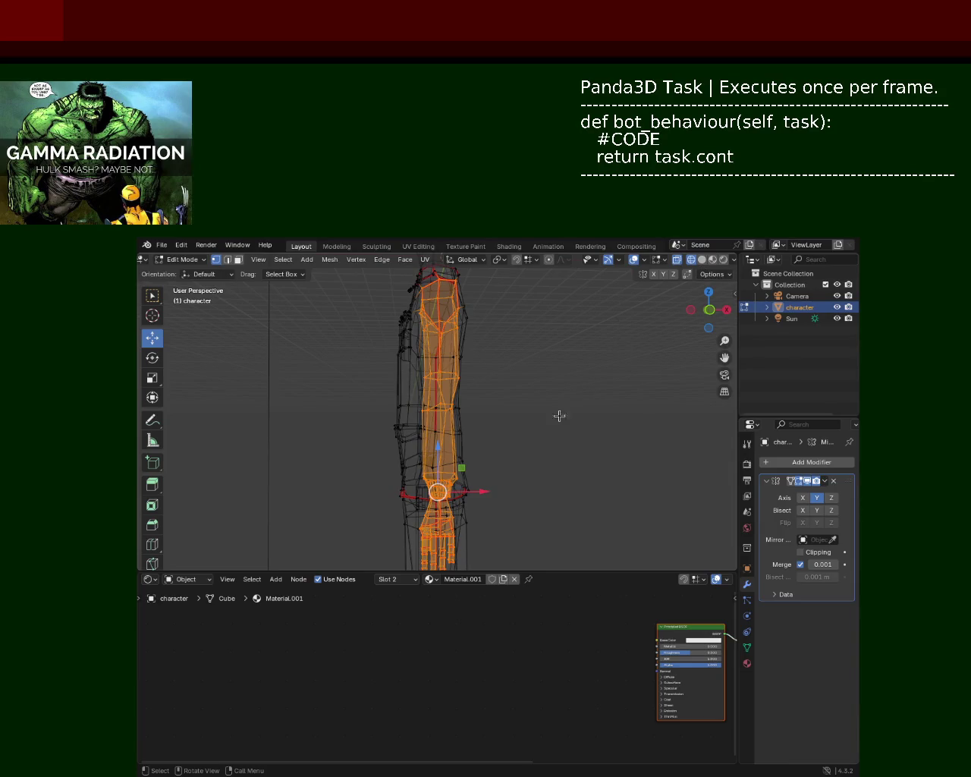
{"action": "mouse_move", "coordinate": [472, 492]}
{"action": "left_mouse_down"}
{"action": "mouse_move", "coordinate": [506, 517]}
{"action": "mouse_move", "coordinate": [483, 521]}
{"action": "left_mouse_up"}
Toggle Solid and Wireframe shading to check the arm, then clear the selection.
{"action": "middle_click_drag", "start_coordinate": [483, 522], "coordinate": [600, 271]}
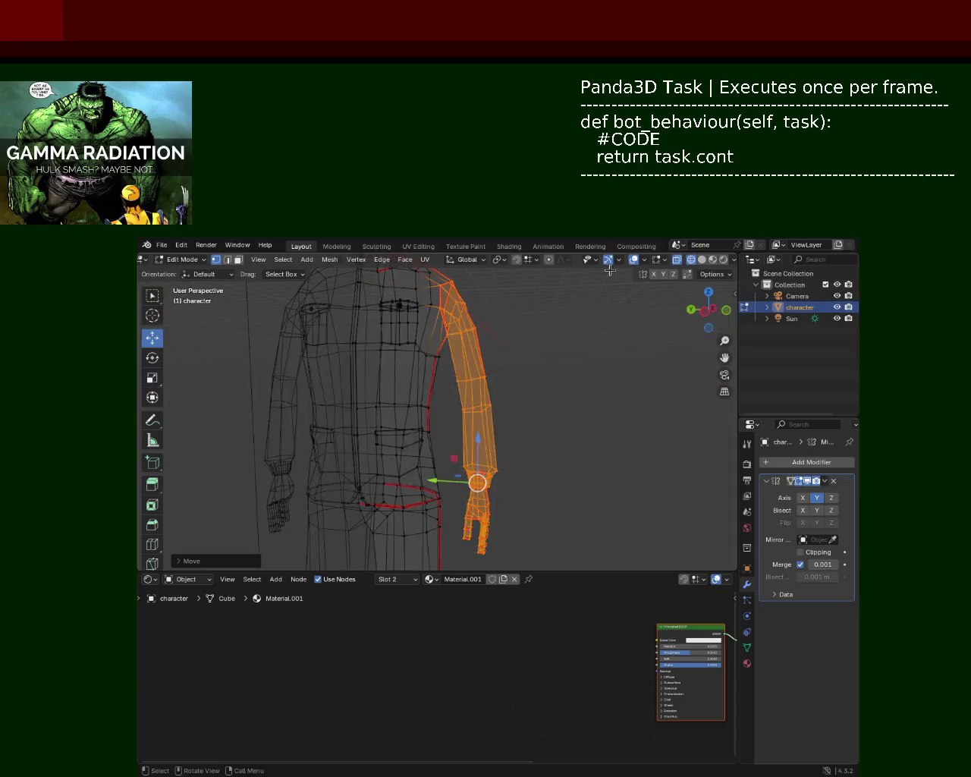
{"action": "left_click", "coordinate": [703, 260]}
{"action": "mouse_move", "coordinate": [564, 321]}
{"action": "middle_mouse_down"}
{"action": "mouse_move", "coordinate": [386, 371]}
{"action": "mouse_move", "coordinate": [390, 358]}
{"action": "mouse_move", "coordinate": [494, 360]}
{"action": "mouse_move", "coordinate": [525, 338]}
{"action": "mouse_move", "coordinate": [568, 341]}
{"action": "mouse_move", "coordinate": [503, 347]}
{"action": "mouse_move", "coordinate": [540, 341]}
{"action": "mouse_move", "coordinate": [527, 342]}
{"action": "middle_mouse_up"}
{"action": "left_click", "coordinate": [691, 260]}
{"action": "left_click", "coordinate": [479, 308]}
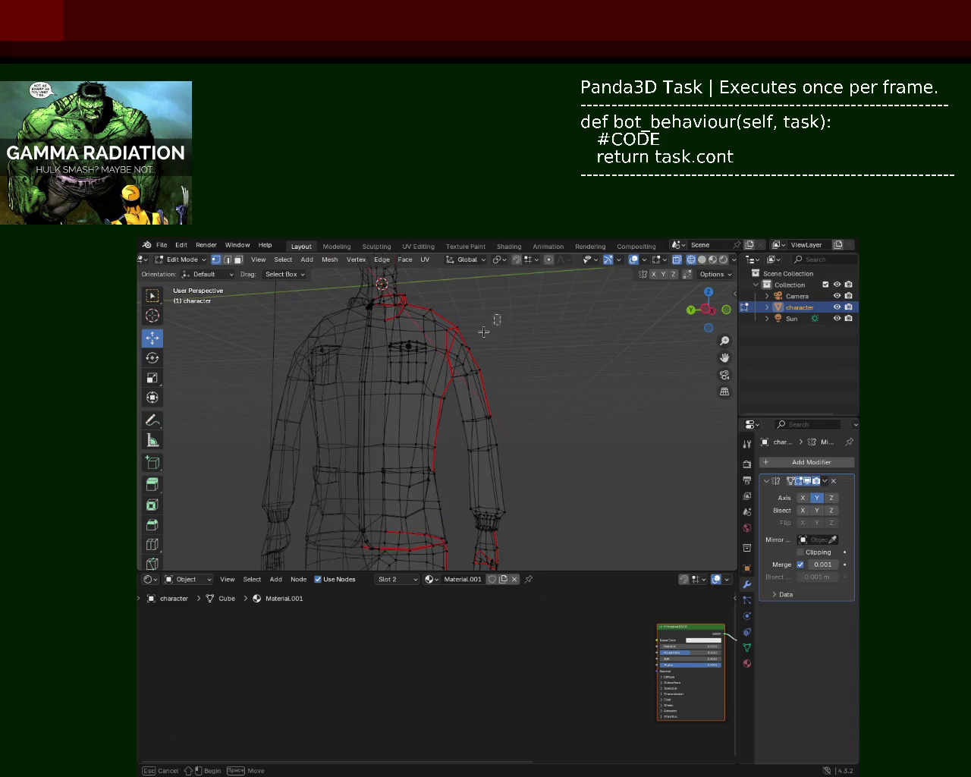
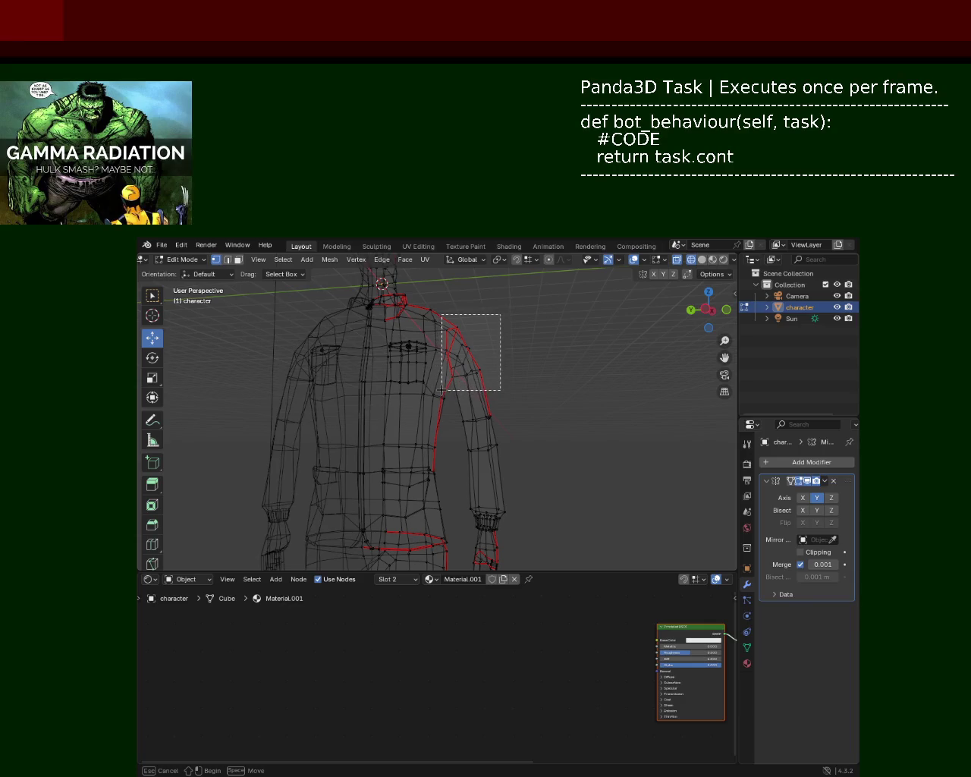
Box-select the shoulder and upper-arm vertices and slide them along X.
{"action": "left_click_drag", "start_coordinate": [440, 390], "coordinate": [441, 390]}
{"action": "middle_click_drag", "start_coordinate": [441, 390], "coordinate": [400, 377]}
{"action": "left_click_drag", "start_coordinate": [497, 354], "coordinate": [491, 359]}
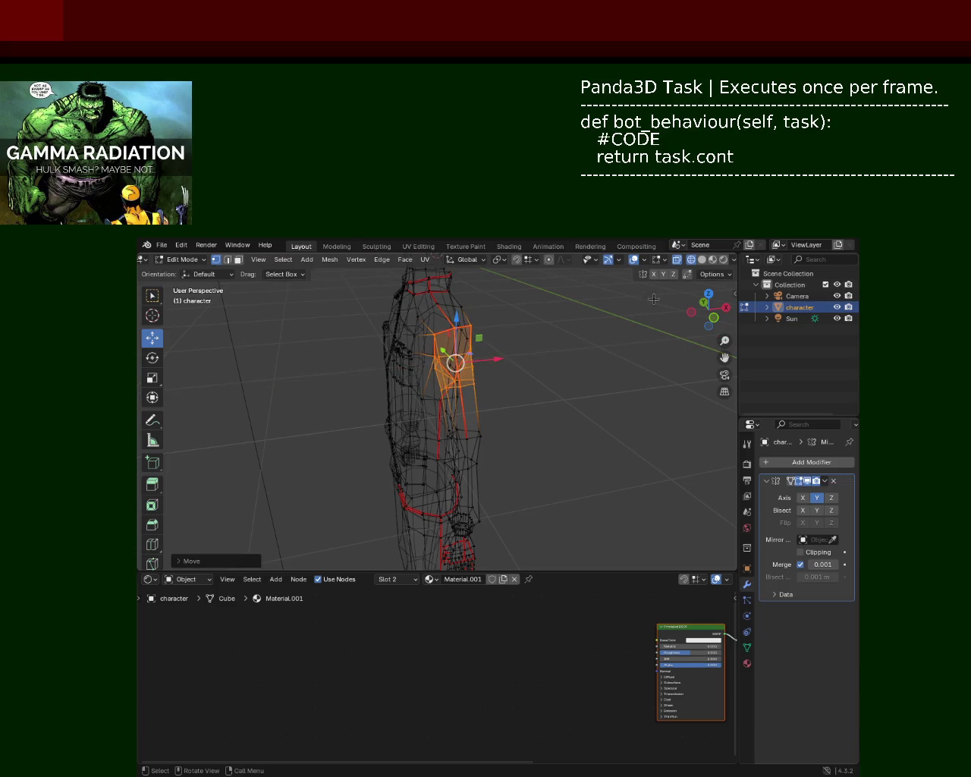
In Solid shading, slide a single shoulder vertex left along X.
{"action": "left_click", "coordinate": [701, 267]}
{"action": "middle_click_drag", "start_coordinate": [494, 386], "coordinate": [481, 386]}
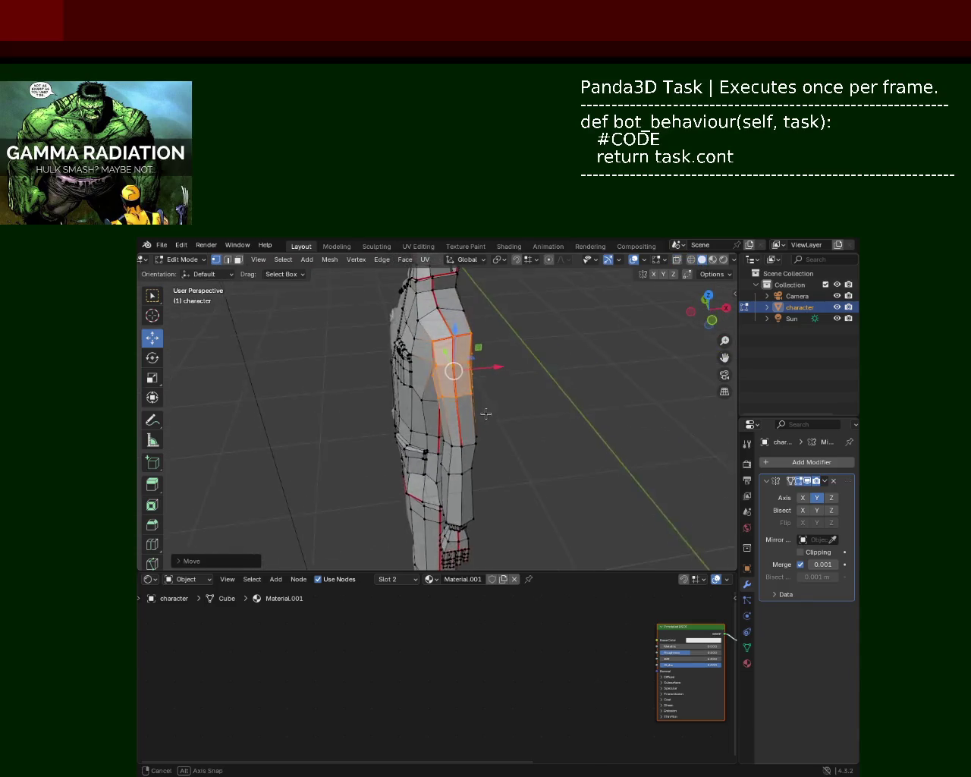
{"action": "left_click", "coordinate": [545, 343]}
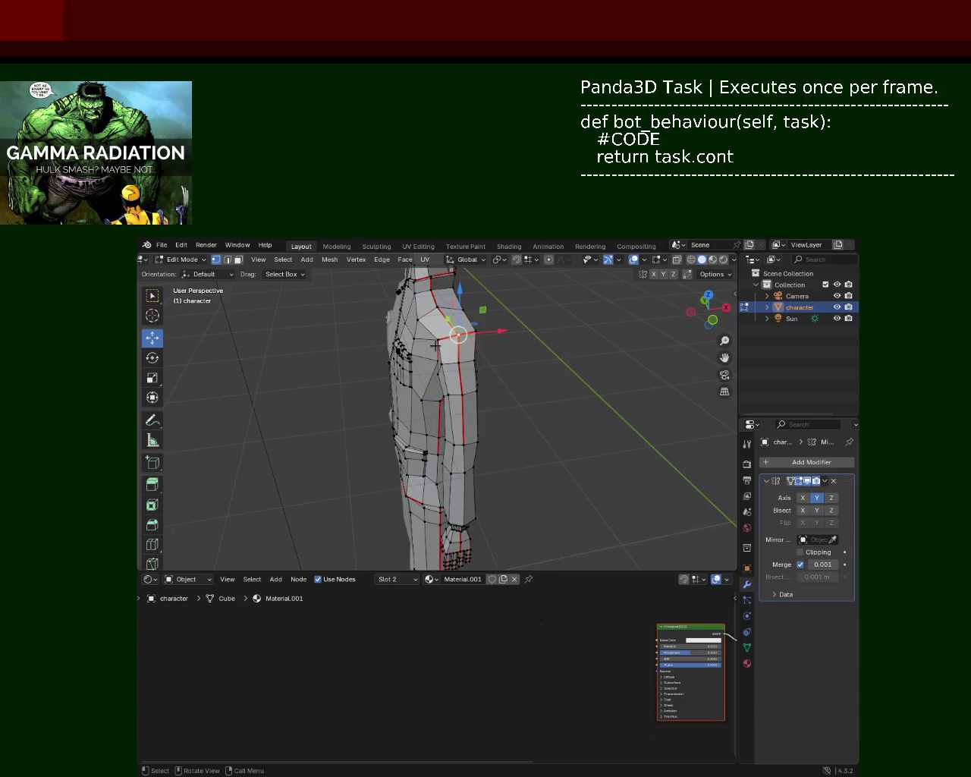
{"action": "mouse_move", "coordinate": [484, 336]}
{"action": "left_mouse_down"}
{"action": "mouse_move", "coordinate": [466, 339]}
{"action": "mouse_move", "coordinate": [494, 340]}
{"action": "left_mouse_up"}
From a front view, box-select all the arm's vertices and switch to the Rotate tool.
{"action": "mouse_move", "coordinate": [509, 382]}
{"action": "middle_mouse_down"}
{"action": "mouse_move", "coordinate": [423, 370]}
{"action": "mouse_move", "coordinate": [434, 409]}
{"action": "middle_mouse_up"}
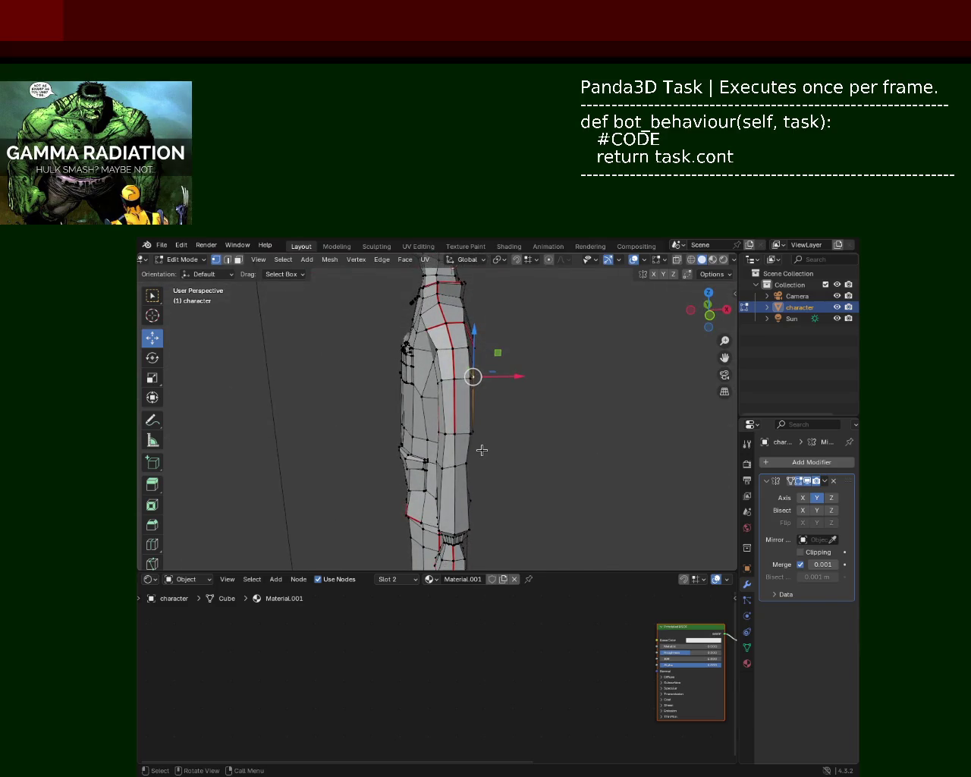
{"action": "mouse_move", "coordinate": [486, 441]}
{"action": "middle_mouse_down", "text": "ctrl"}
{"action": "mouse_move", "coordinate": [480, 465]}
{"action": "mouse_move", "coordinate": [466, 423]}
{"action": "mouse_move", "coordinate": [531, 418]}
{"action": "middle_mouse_up", "text": "ctrl"}
{"action": "middle_click_drag", "start_coordinate": [622, 380], "coordinate": [550, 490]}
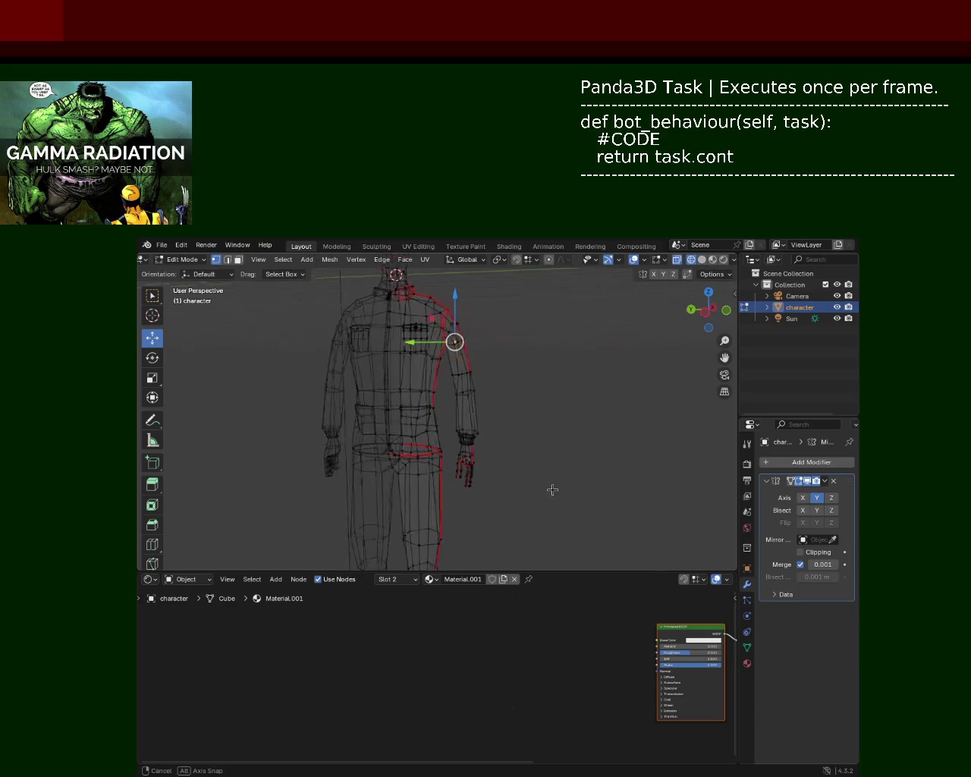
{"action": "left_click_drag", "start_coordinate": [499, 531], "coordinate": [439, 367]}
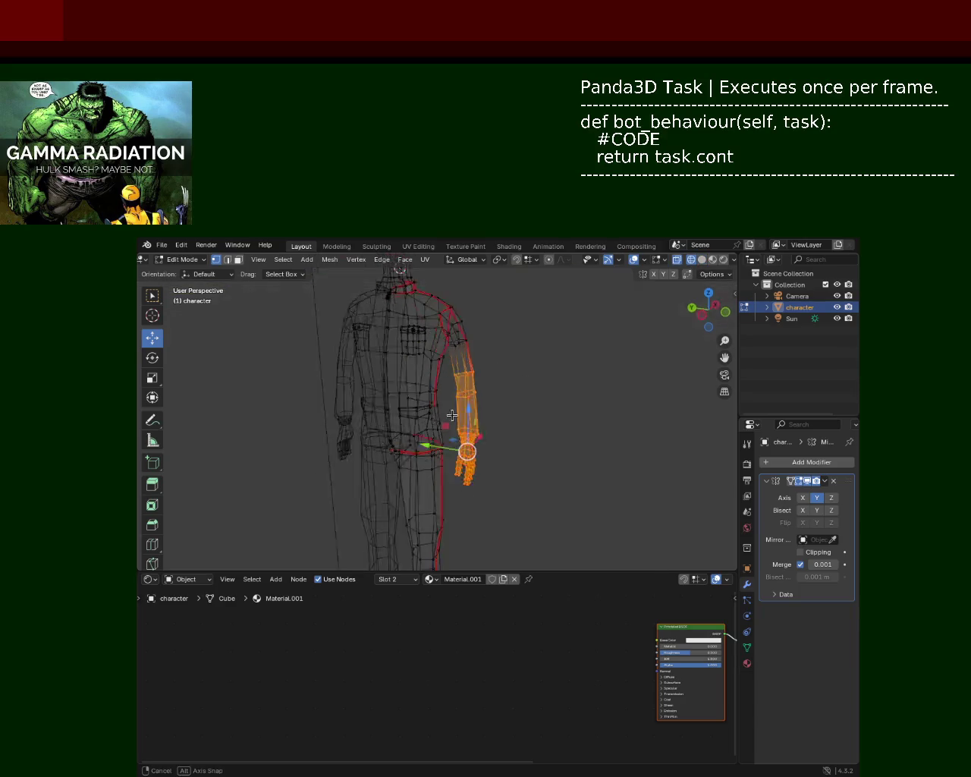
{"action": "middle_click_drag", "start_coordinate": [444, 448], "coordinate": [460, 437]}
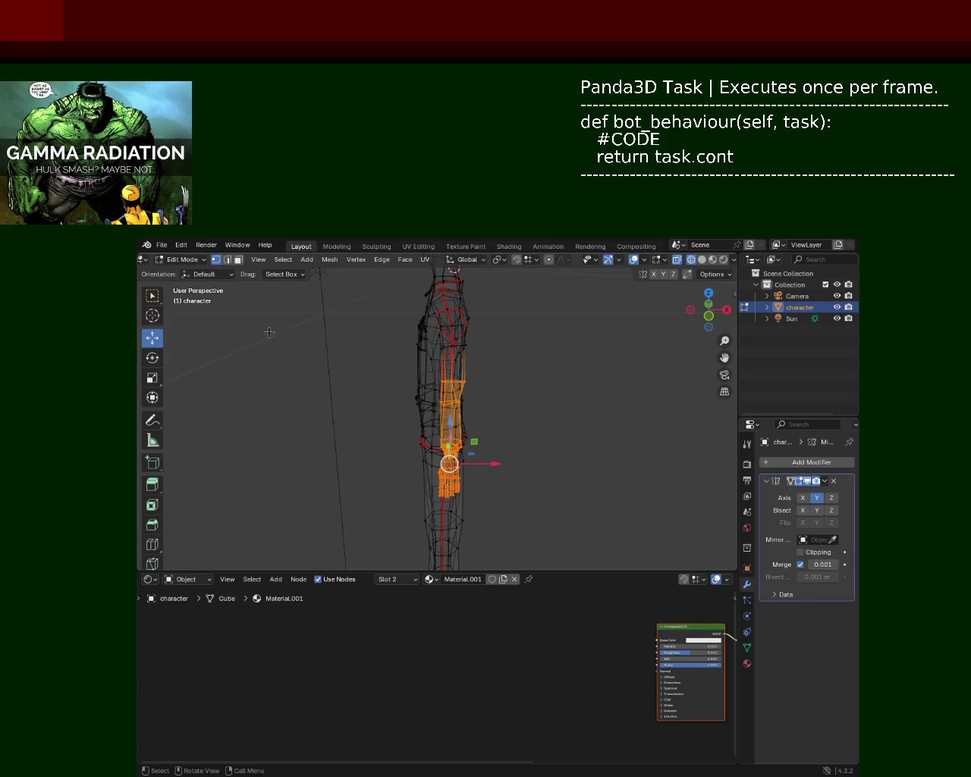
{"action": "left_click", "coordinate": [152, 357]}
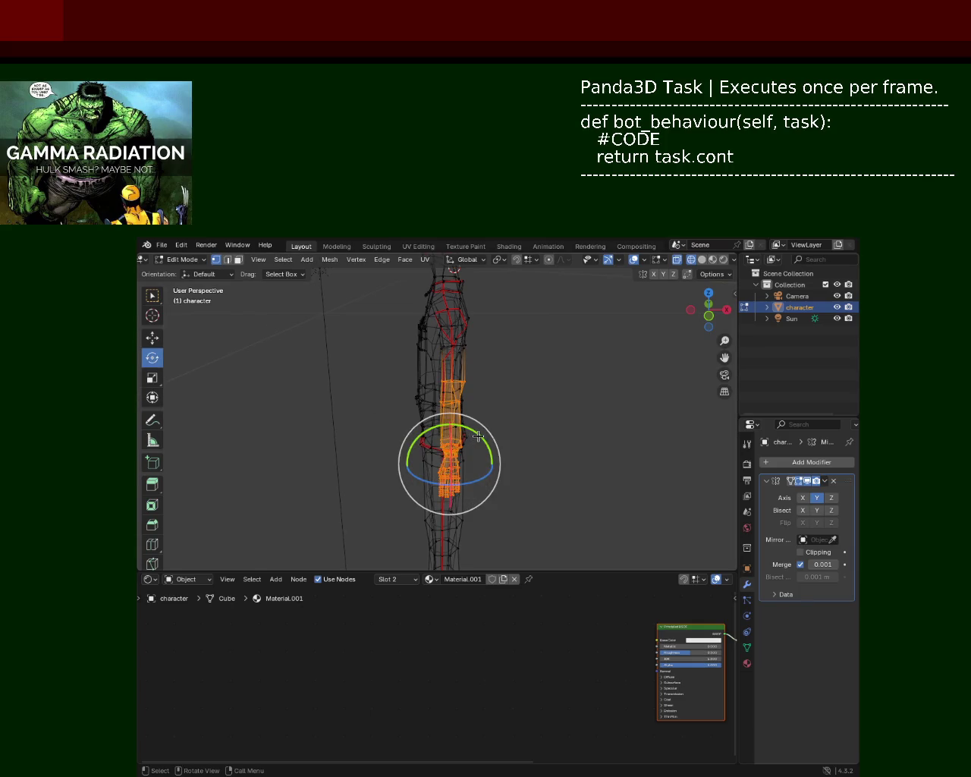
Rotate the selected arm down so it hangs beside the torso.
{"action": "left_click_drag", "start_coordinate": [478, 443], "coordinate": [484, 439]}
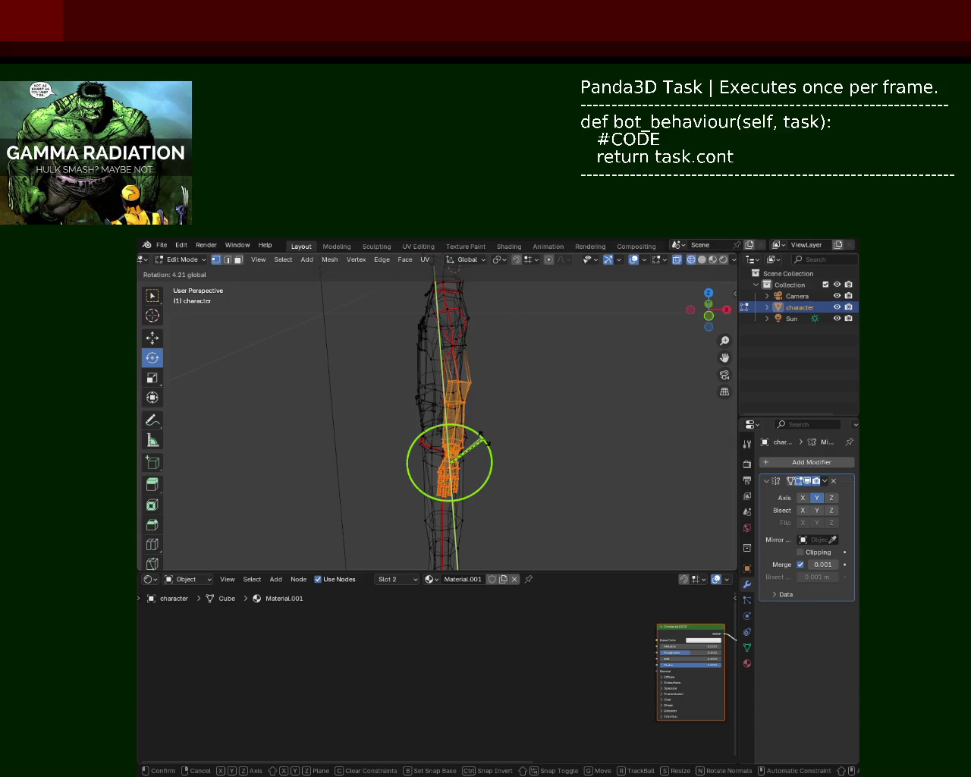
{"action": "left_click_drag", "start_coordinate": [482, 439], "coordinate": [503, 393]}
{"action": "mouse_move", "coordinate": [503, 392]}
{"action": "middle_mouse_down"}
{"action": "mouse_move", "coordinate": [536, 405]}
{"action": "mouse_move", "coordinate": [544, 379]}
{"action": "mouse_move", "coordinate": [417, 372]}
{"action": "mouse_move", "coordinate": [563, 388]}
{"action": "mouse_move", "coordinate": [612, 375]}
{"action": "middle_mouse_up"}
Box-select the hand, rotate it around the Y axis, then view the mesh in Solid shading.
{"action": "left_click_drag", "start_coordinate": [503, 537], "coordinate": [449, 388]}
{"action": "mouse_move", "coordinate": [450, 389]}
{"action": "middle_mouse_down"}
{"action": "mouse_move", "coordinate": [338, 425]}
{"action": "mouse_move", "coordinate": [503, 486]}
{"action": "middle_mouse_up"}
{"action": "left_click_drag", "start_coordinate": [480, 445], "coordinate": [486, 453]}
{"action": "middle_click_drag", "start_coordinate": [505, 416], "coordinate": [519, 421]}
{"action": "left_click", "coordinate": [702, 258]}
{"action": "mouse_move", "coordinate": [564, 453]}
{"action": "middle_mouse_down"}
{"action": "mouse_move", "coordinate": [350, 400]}
{"action": "mouse_move", "coordinate": [405, 431]}
{"action": "mouse_move", "coordinate": [461, 366]}
{"action": "mouse_move", "coordinate": [458, 335]}
{"action": "mouse_move", "coordinate": [525, 426]}
{"action": "mouse_move", "coordinate": [422, 392]}
{"action": "middle_mouse_up"}
{"action": "scroll", "coordinate": [474, 372], "scroll_direction": "down", "scroll_amount": 5}
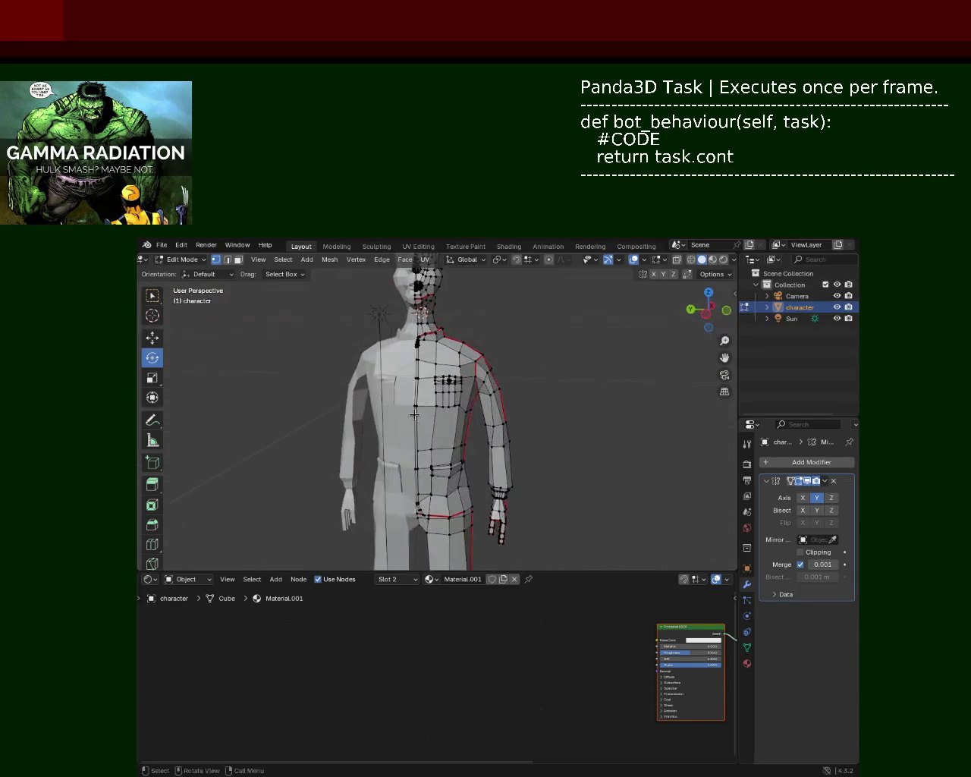
Select the jacket's side seam vertices below the chest pocket.
{"action": "scroll", "coordinate": [423, 392], "scroll_direction": "up", "scroll_amount": 3}
{"action": "scroll", "coordinate": [480, 444], "scroll_direction": "up", "scroll_amount": 2}
{"action": "middle_click_drag", "start_coordinate": [480, 444], "coordinate": [472, 409]}
{"action": "left_click", "coordinate": [472, 409]}
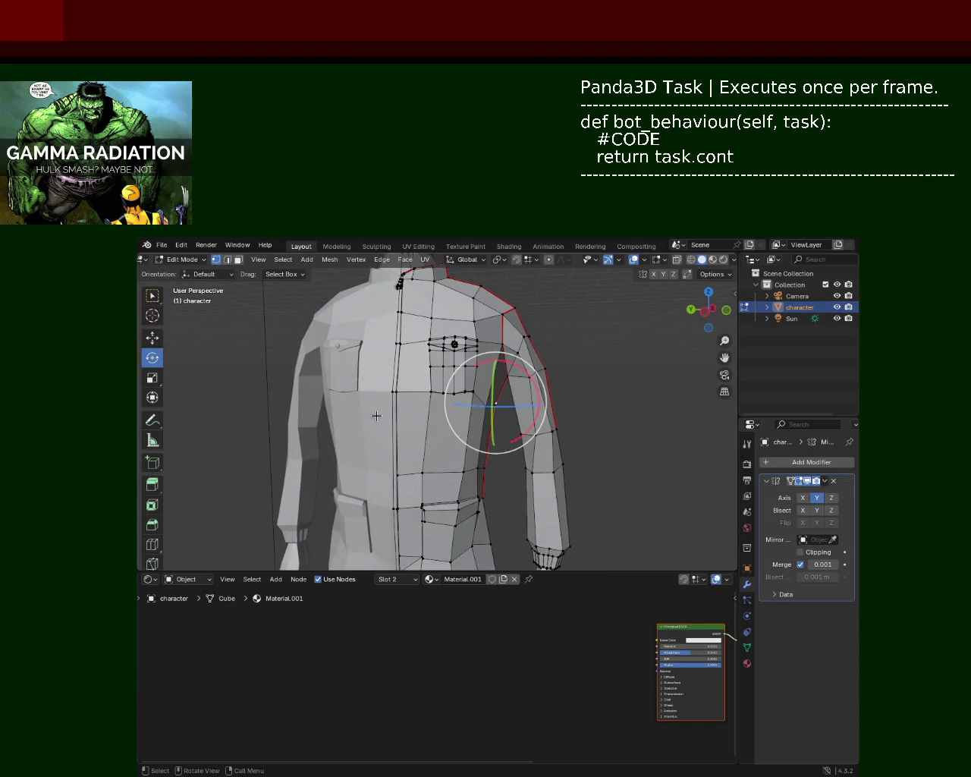
{"action": "mouse_move", "coordinate": [434, 410]}
{"action": "middle_mouse_down"}
{"action": "mouse_move", "coordinate": [509, 410]}
{"action": "mouse_move", "coordinate": [333, 371]}
{"action": "mouse_move", "coordinate": [316, 416]}
{"action": "mouse_move", "coordinate": [420, 372]}
{"action": "mouse_move", "coordinate": [437, 376]}
{"action": "middle_mouse_up"}
{"action": "left_click", "coordinate": [485, 470]}
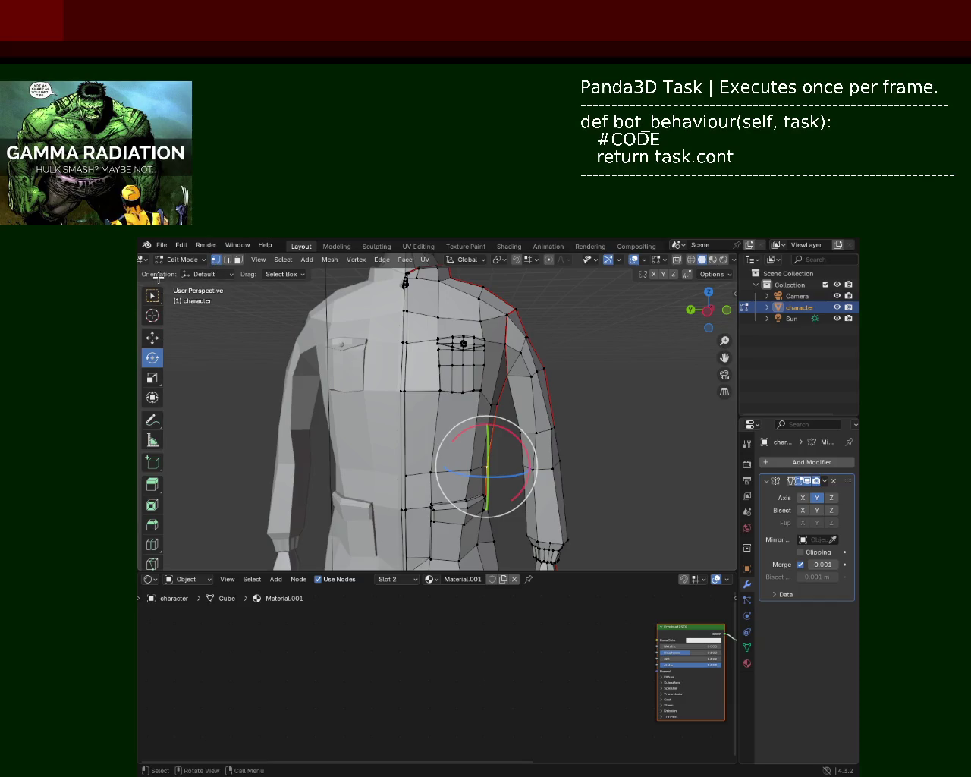
{"action": "left_click", "coordinate": [151, 295]}
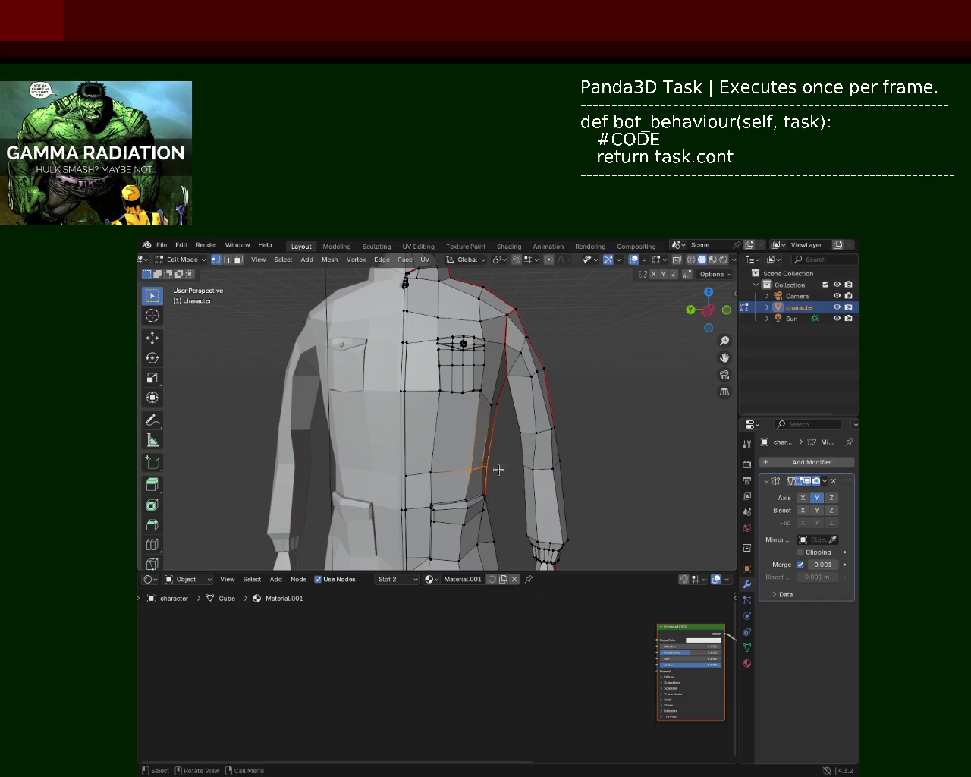
In Wireframe, shift the seam vertices 0.0918 m along X, then return to Solid shading.
{"action": "left_click", "coordinate": [691, 260]}
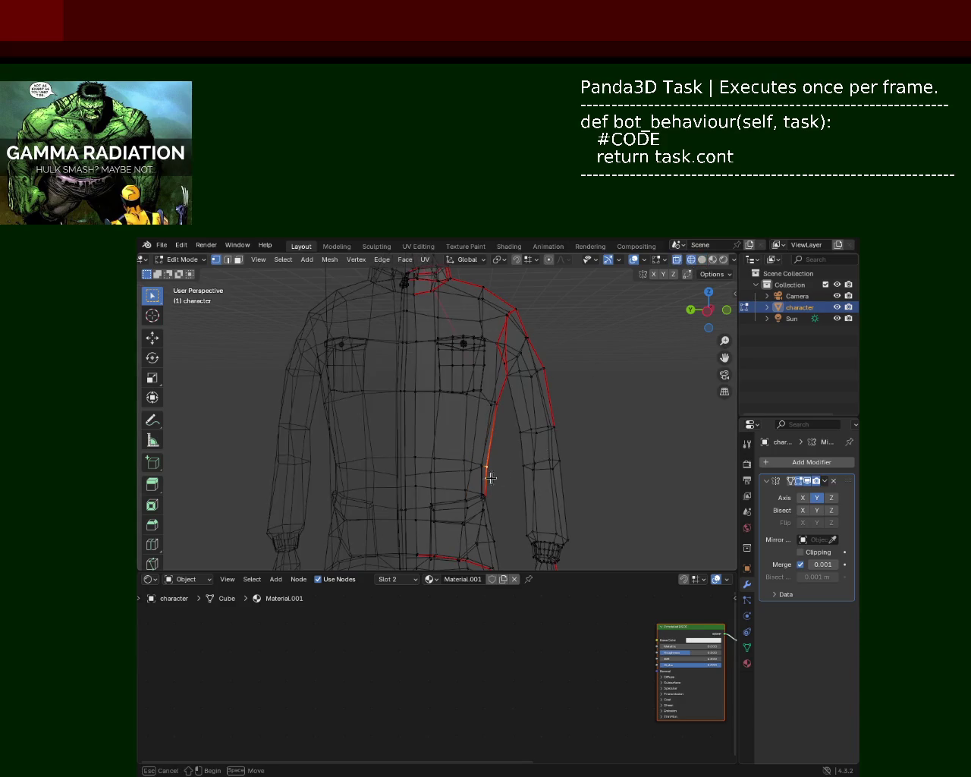
{"action": "left_click", "coordinate": [151, 337]}
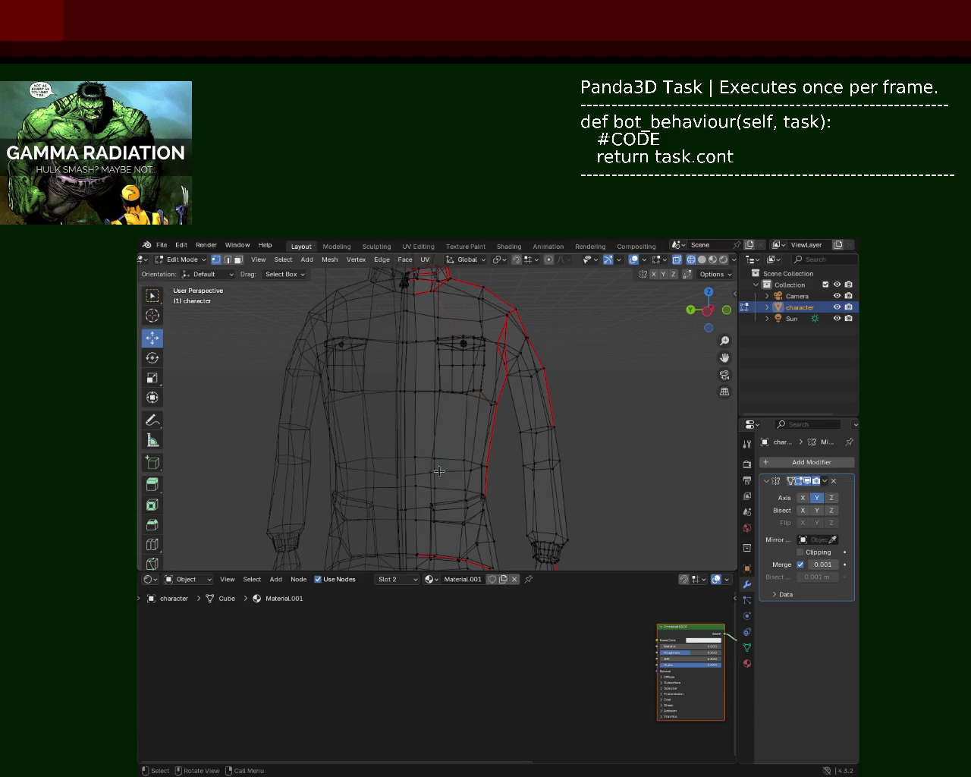
{"action": "left_click_drag", "start_coordinate": [450, 465], "coordinate": [437, 470]}
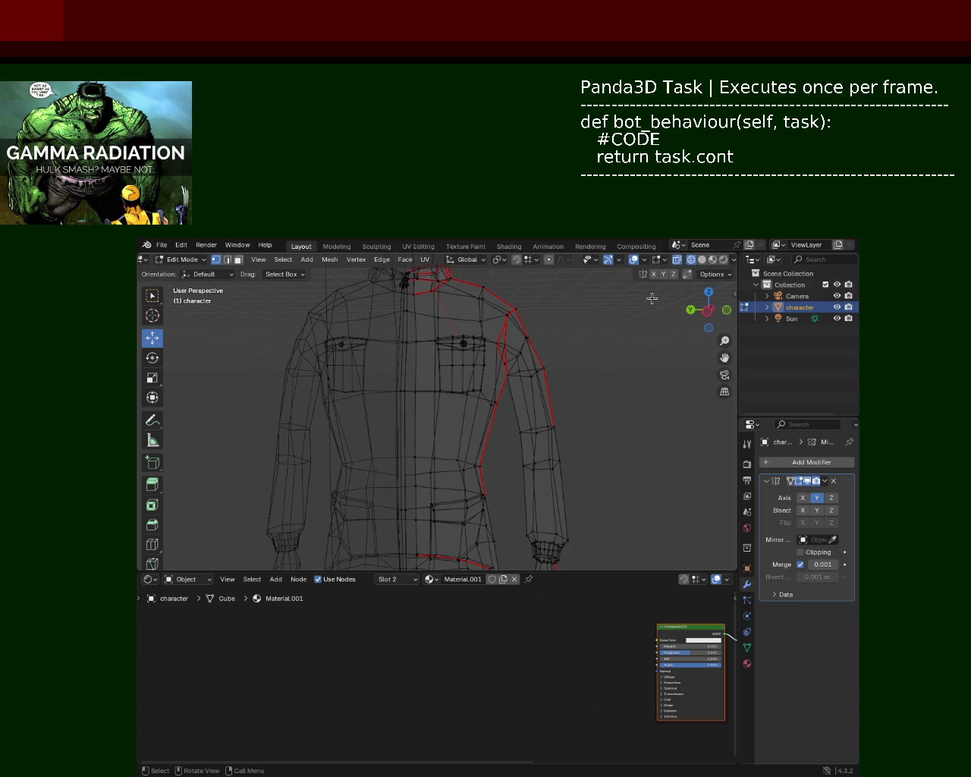
{"action": "left_click", "coordinate": [702, 259]}
{"action": "mouse_move", "coordinate": [592, 414]}
{"action": "middle_mouse_down"}
{"action": "mouse_move", "coordinate": [494, 430]}
{"action": "mouse_move", "coordinate": [499, 437]}
{"action": "middle_mouse_up"}
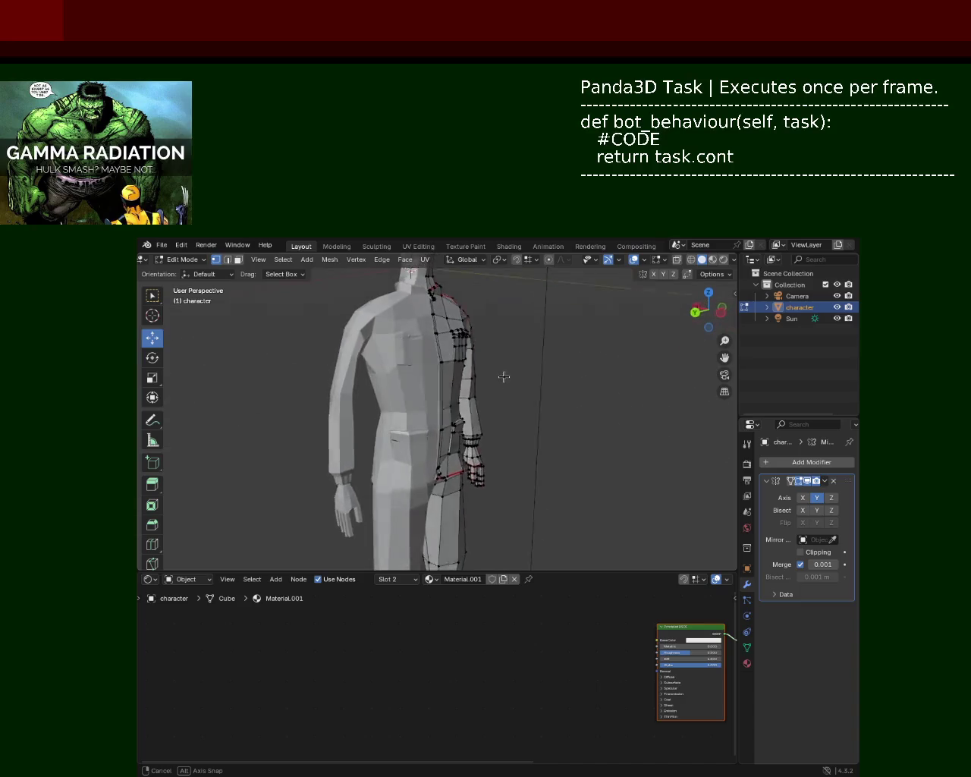
{"action": "mouse_move", "coordinate": [499, 437]}
{"action": "middle_mouse_down"}
{"action": "mouse_move", "coordinate": [456, 361]}
{"action": "mouse_move", "coordinate": [497, 402]}
{"action": "mouse_move", "coordinate": [463, 430]}
{"action": "middle_mouse_up"}
{"action": "scroll", "coordinate": [478, 379], "scroll_direction": "up", "scroll_amount": 3}
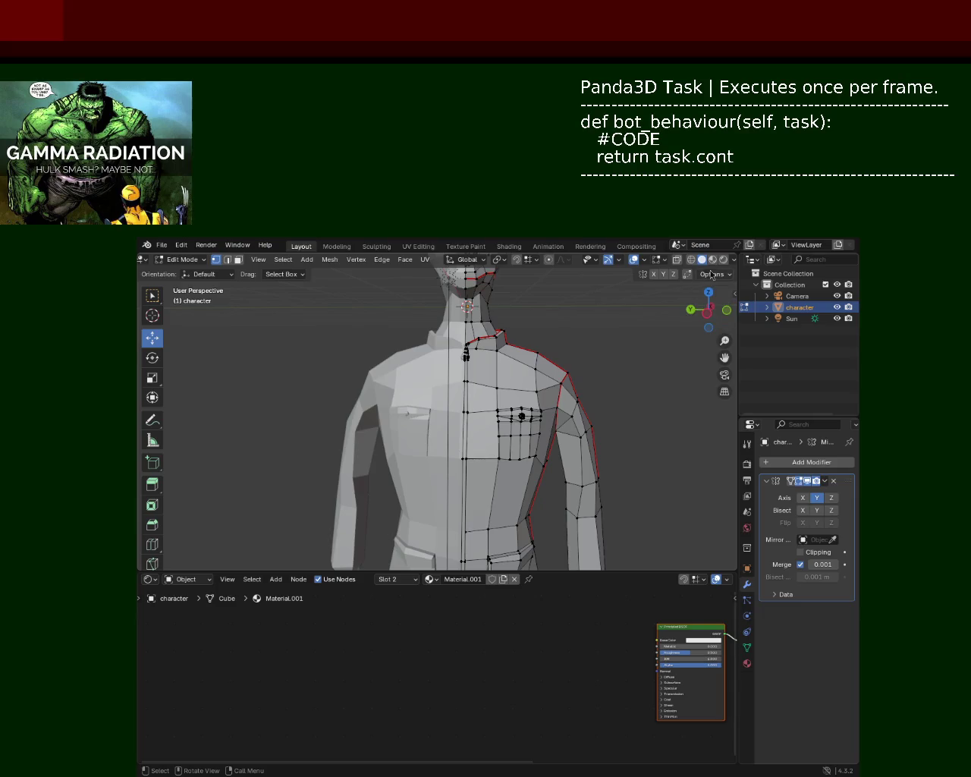
In Wireframe, move the chest pocket face along Y and nudge it slightly right.
{"action": "left_click", "coordinate": [691, 259]}
{"action": "middle_click_drag", "start_coordinate": [592, 387], "coordinate": [576, 394]}
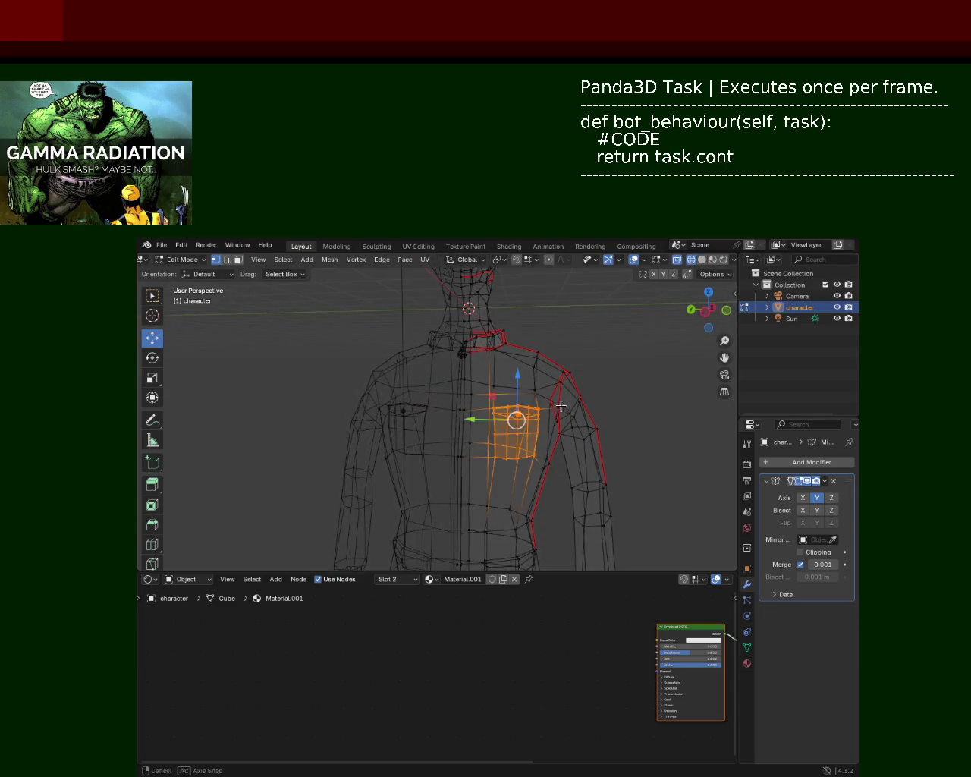
{"action": "middle_click_drag", "start_coordinate": [562, 406], "coordinate": [504, 411]}
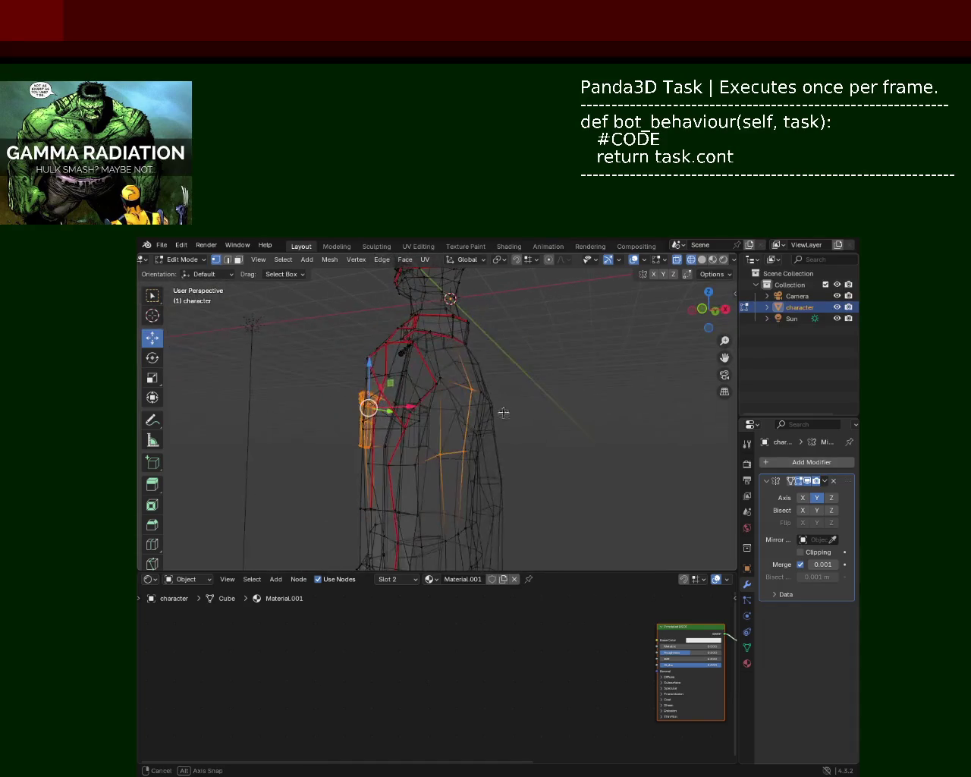
{"action": "mouse_move", "coordinate": [307, 423]}
{"action": "middle_mouse_down"}
{"action": "mouse_move", "coordinate": [462, 490]}
{"action": "mouse_move", "coordinate": [481, 475]}
{"action": "middle_mouse_up"}
{"action": "key", "text": "g"}
{"action": "key", "text": "y"}
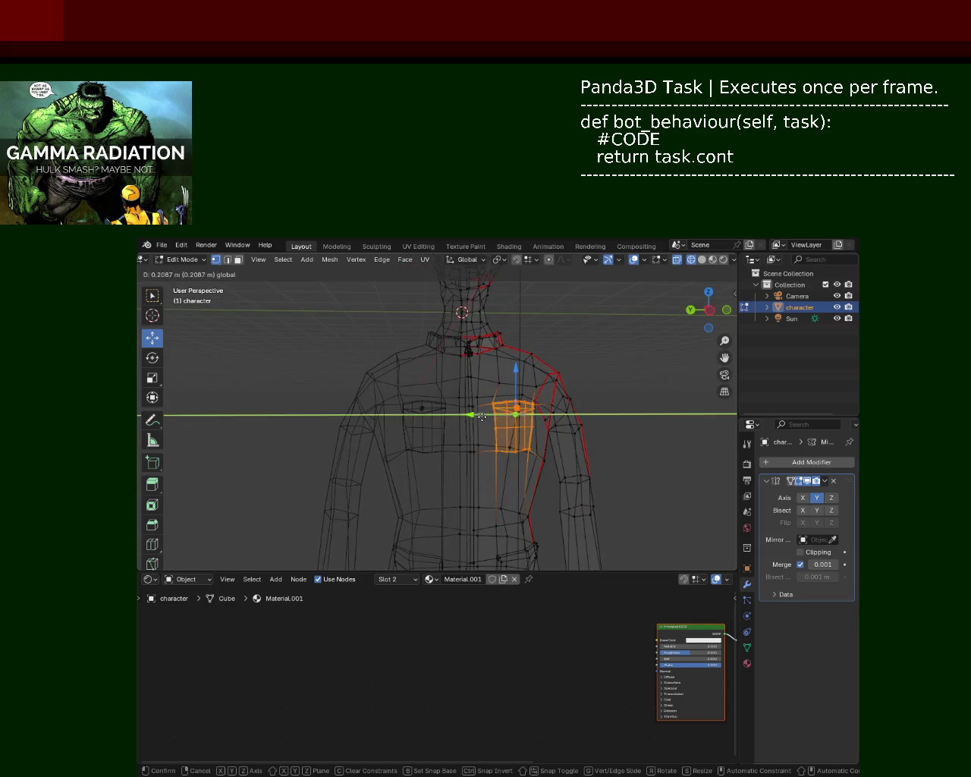
{"action": "left_click", "coordinate": [482, 417]}
{"action": "middle_click_drag", "start_coordinate": [482, 417], "coordinate": [390, 484]}
{"action": "key", "text": "g"}
{"action": "left_click", "coordinate": [677, 289]}
In Solid view, raise the pocket face slightly on Z and adjust its X position.
{"action": "left_click", "coordinate": [703, 261]}
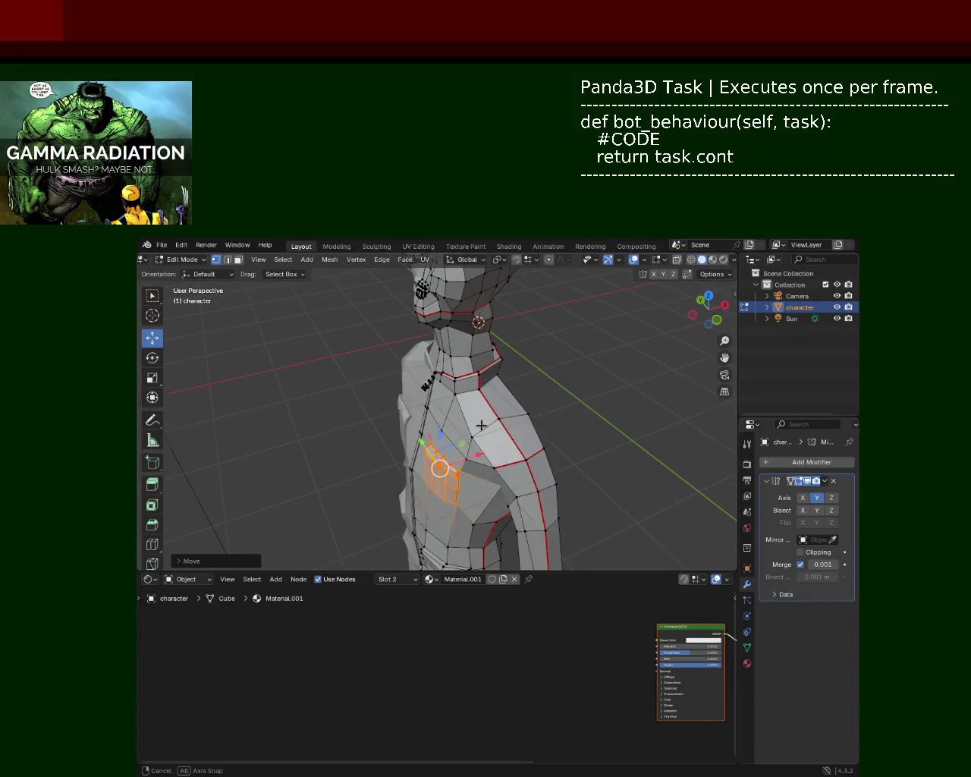
{"action": "middle_click_drag", "start_coordinate": [486, 395], "coordinate": [519, 420]}
{"action": "key", "text": "g"}
{"action": "key", "text": "z"}
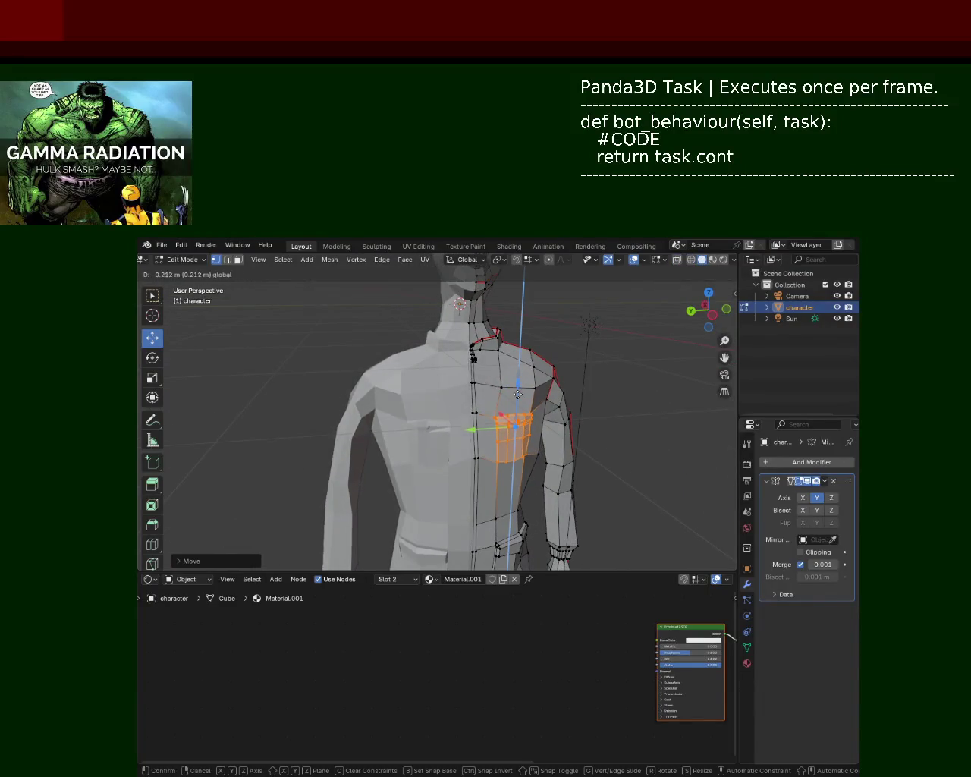
{"action": "left_click", "coordinate": [572, 390]}
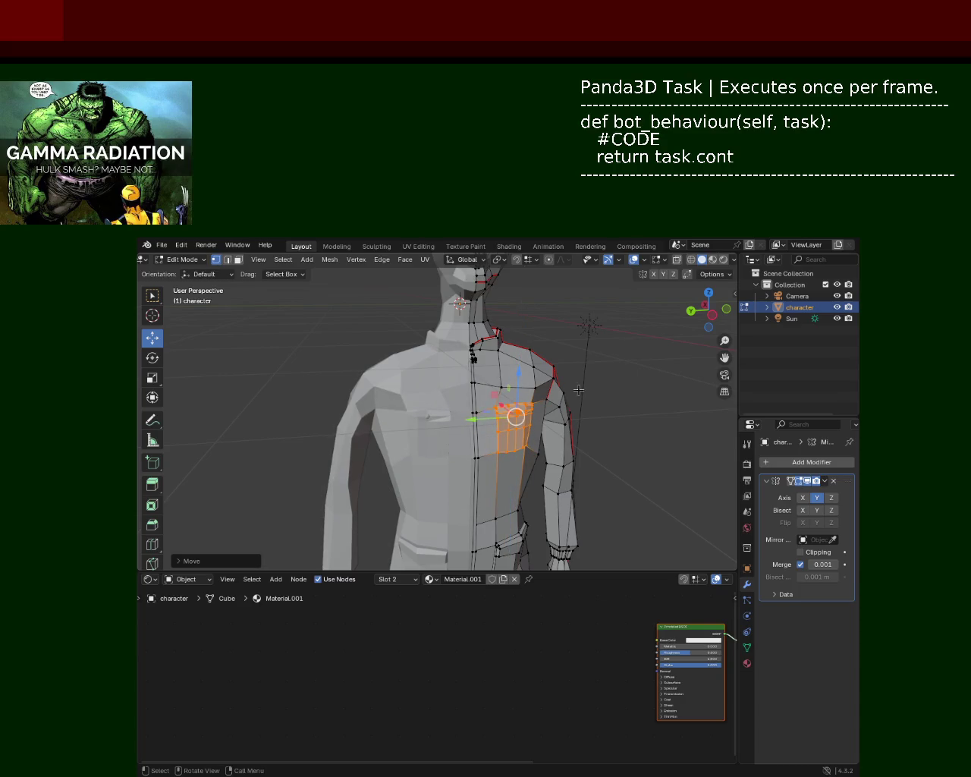
{"action": "middle_click_drag", "start_coordinate": [500, 435], "coordinate": [501, 443]}
{"action": "key", "text": "g"}
{"action": "key", "text": "x"}
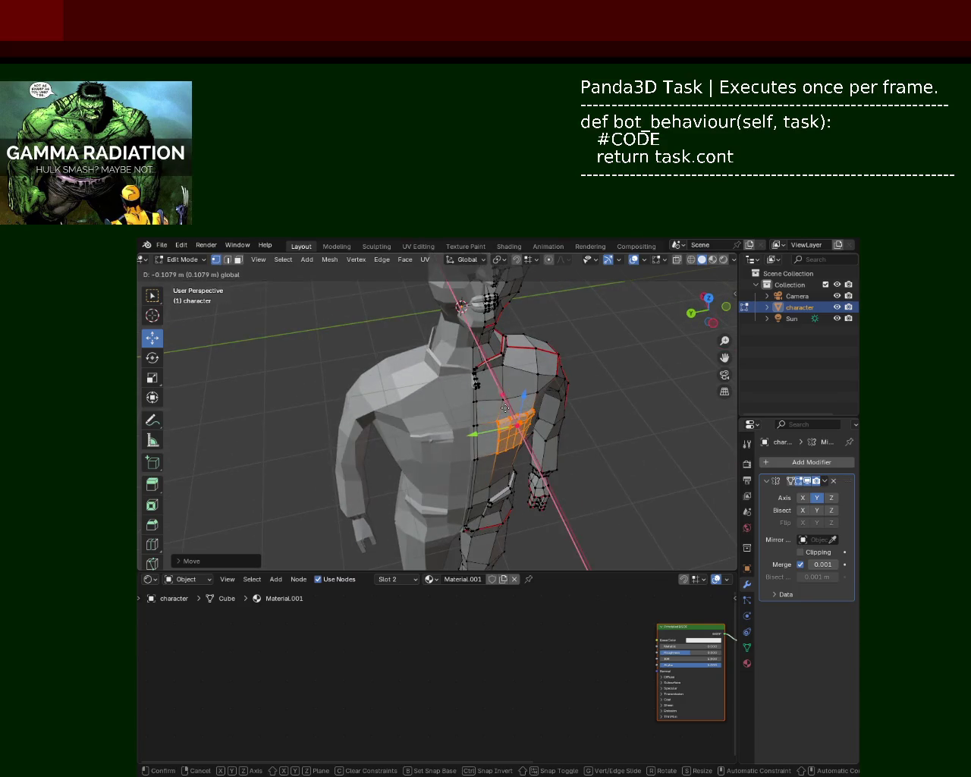
{"action": "left_click", "coordinate": [505, 408]}
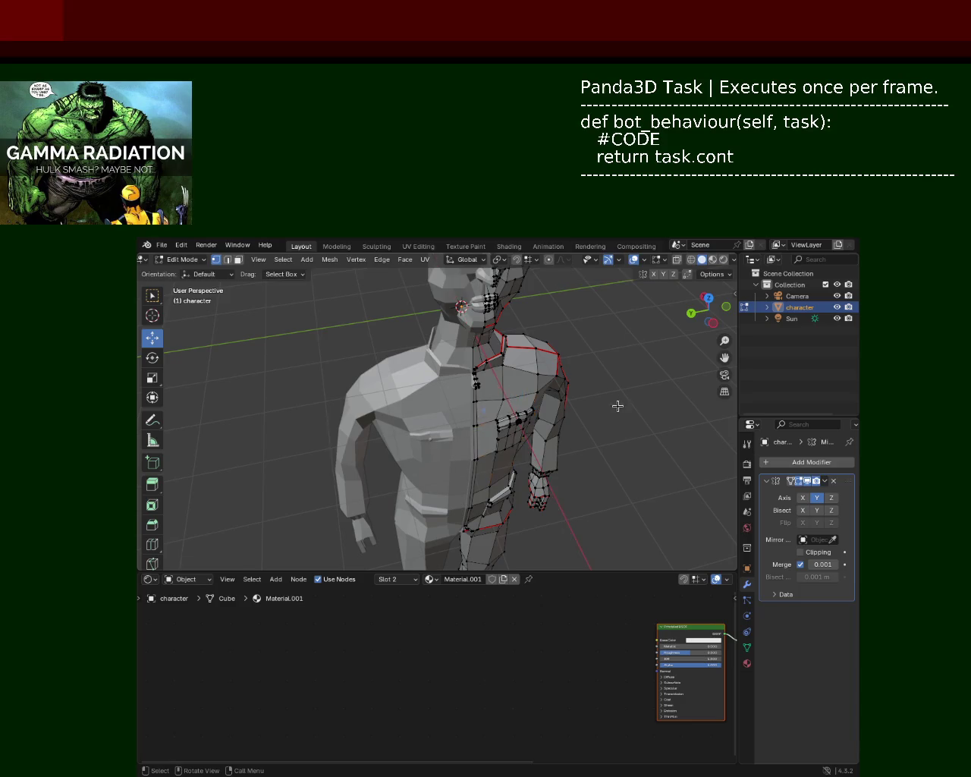
Select the chest pocket faces in Wireframe and move them vertically.
{"action": "mouse_move", "coordinate": [505, 408]}
{"action": "middle_mouse_down"}
{"action": "mouse_move", "coordinate": [575, 378]}
{"action": "mouse_move", "coordinate": [521, 412]}
{"action": "middle_mouse_up"}
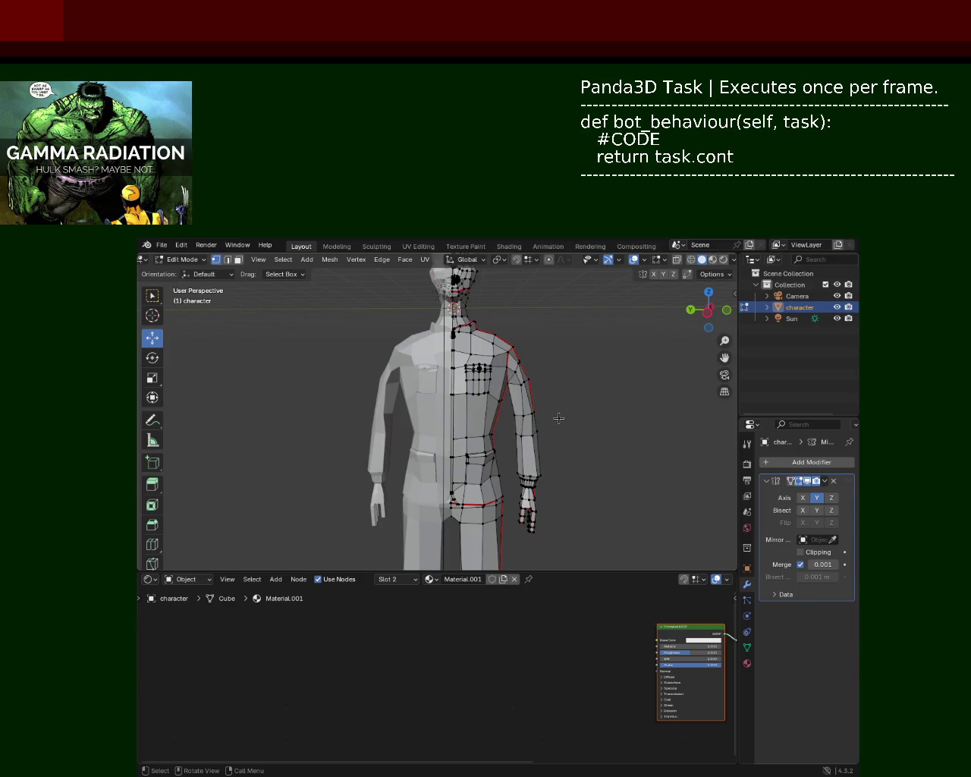
{"action": "middle_click_drag", "start_coordinate": [527, 409], "coordinate": [527, 376], "text": "ctrl"}
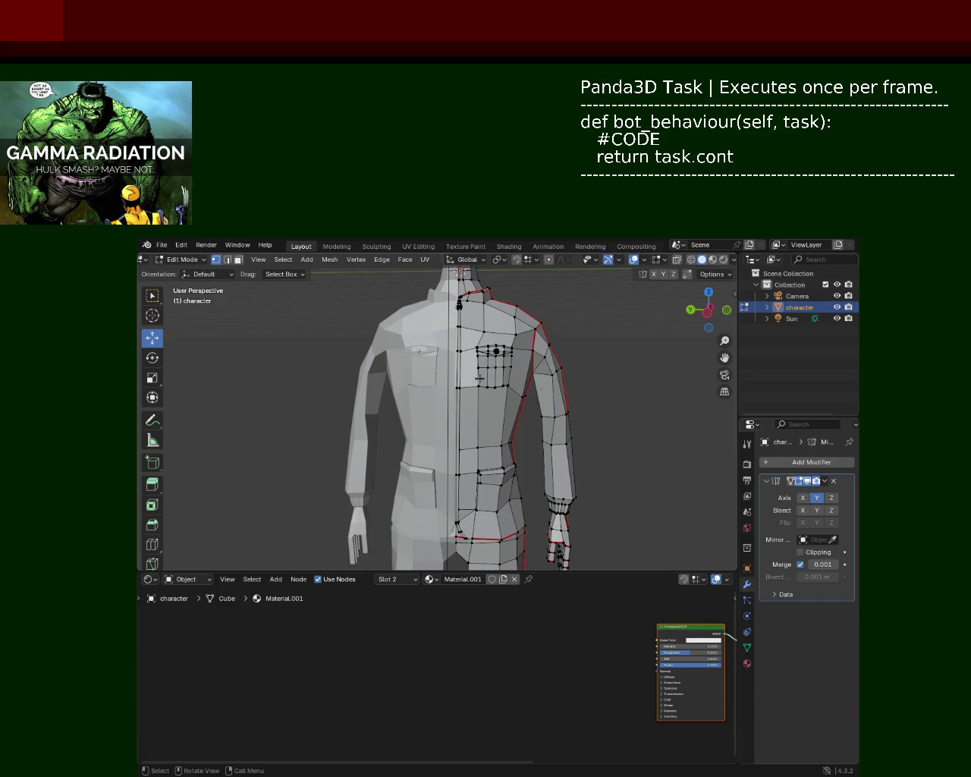
{"action": "left_click", "coordinate": [691, 259]}
{"action": "middle_click_drag", "start_coordinate": [597, 347], "coordinate": [475, 426]}
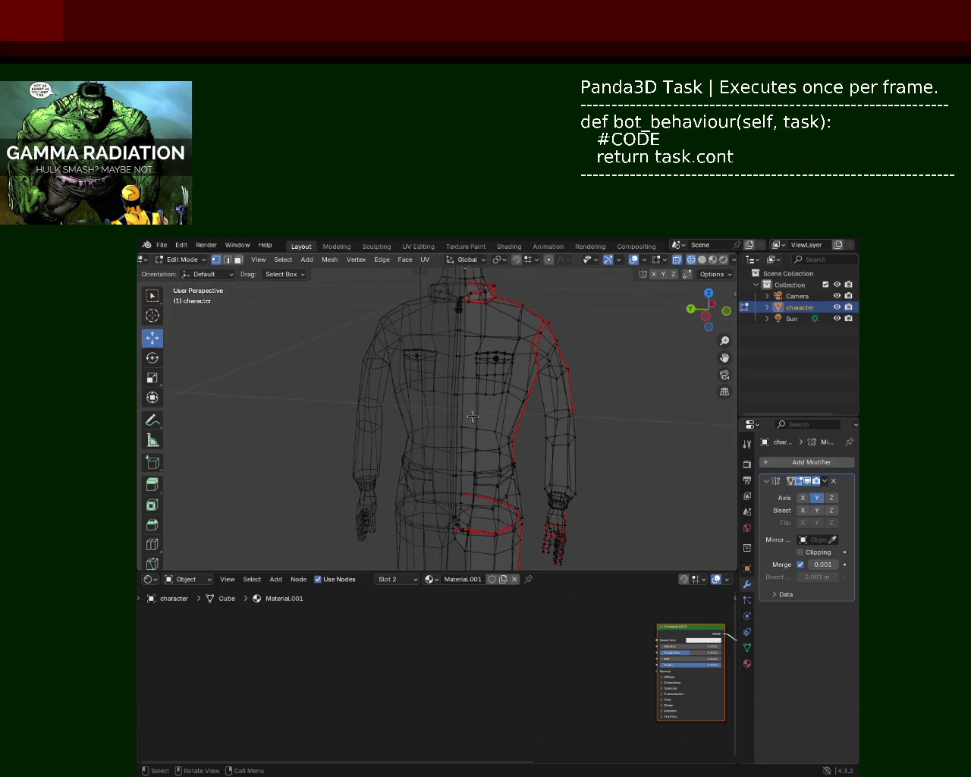
{"action": "left_click_drag", "start_coordinate": [516, 343], "coordinate": [516, 343]}
{"action": "mouse_move", "coordinate": [517, 343]}
{"action": "middle_mouse_down"}
{"action": "mouse_move", "coordinate": [442, 422]}
{"action": "mouse_move", "coordinate": [504, 315]}
{"action": "middle_mouse_up"}
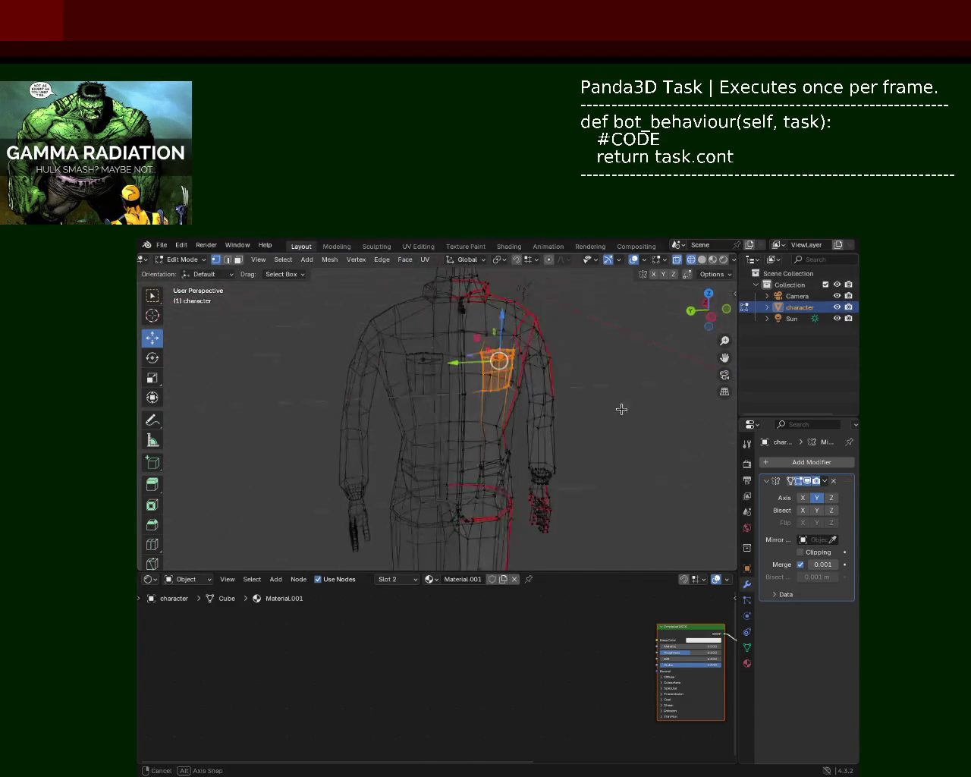
{"action": "left_click_drag", "start_coordinate": [502, 313], "coordinate": [498, 327]}
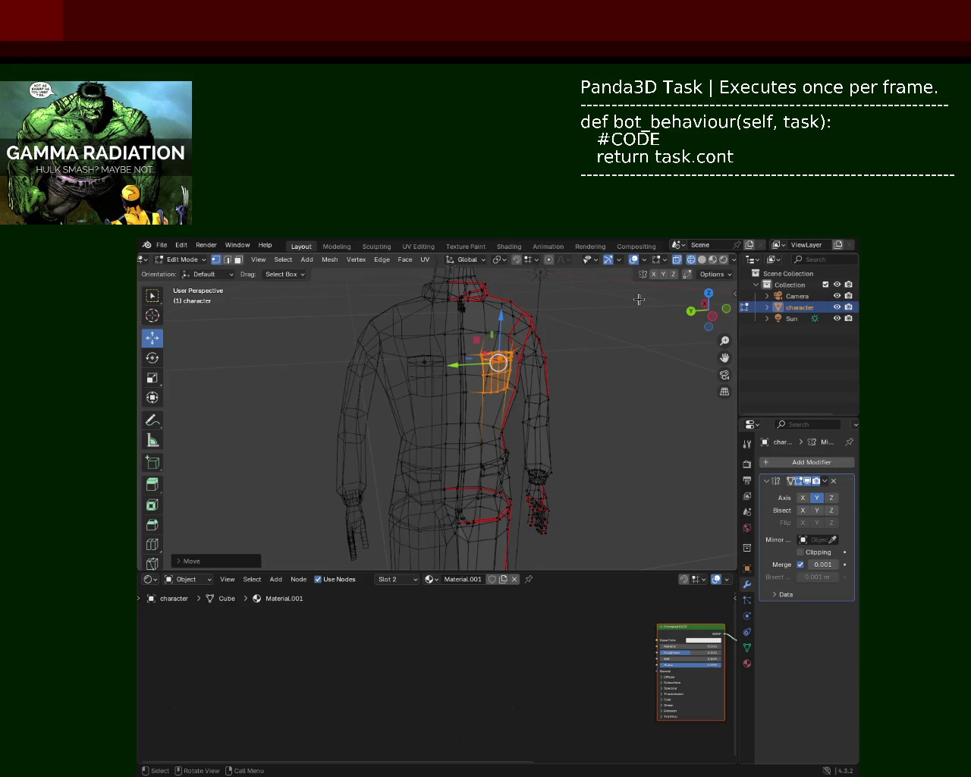
{"action": "left_click", "coordinate": [702, 259]}
Nudge the top and lower shoulder vertices along Y with G, Y.
{"action": "mouse_move", "coordinate": [618, 397]}
{"action": "middle_mouse_down"}
{"action": "mouse_move", "coordinate": [581, 425]}
{"action": "mouse_move", "coordinate": [558, 377]}
{"action": "mouse_move", "coordinate": [469, 426]}
{"action": "mouse_move", "coordinate": [412, 423]}
{"action": "mouse_move", "coordinate": [443, 466]}
{"action": "mouse_move", "coordinate": [383, 468]}
{"action": "mouse_move", "coordinate": [437, 471]}
{"action": "mouse_move", "coordinate": [488, 408]}
{"action": "middle_mouse_up"}
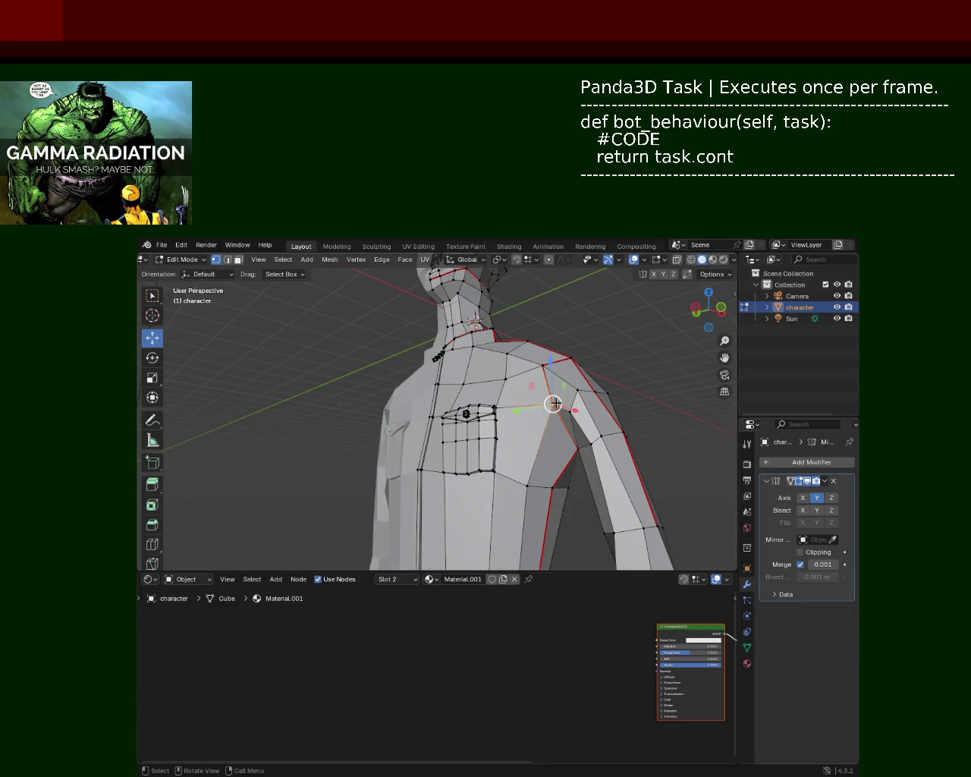
{"action": "key", "text": "g"}
{"action": "key", "text": "y"}
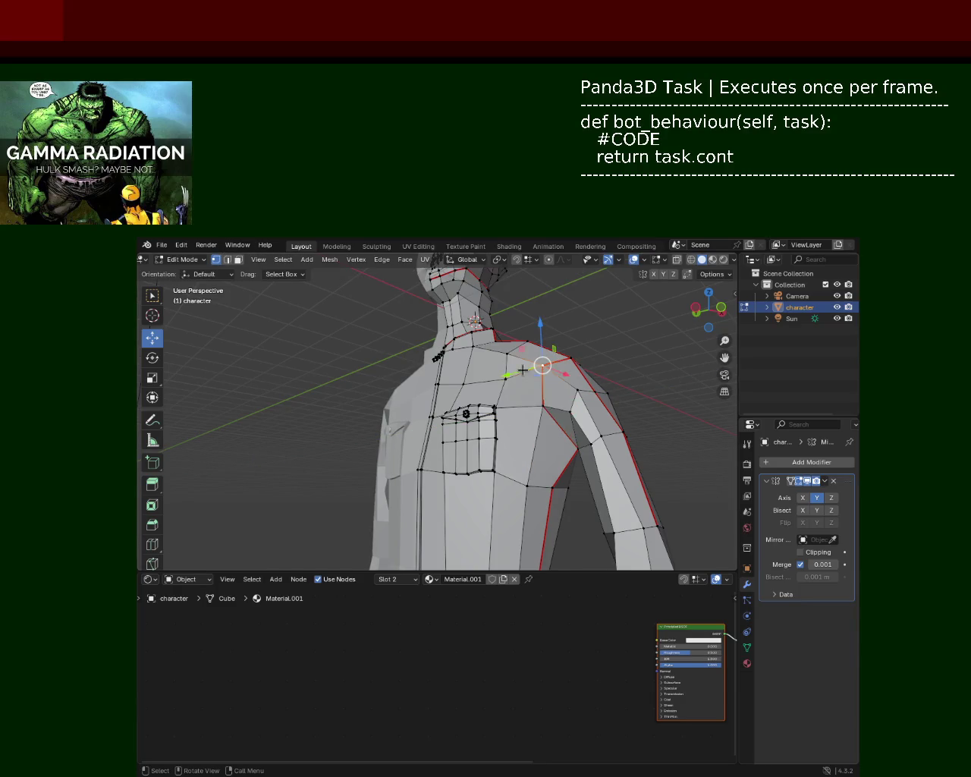
{"action": "left_click", "coordinate": [510, 377]}
{"action": "left_click", "coordinate": [571, 364]}
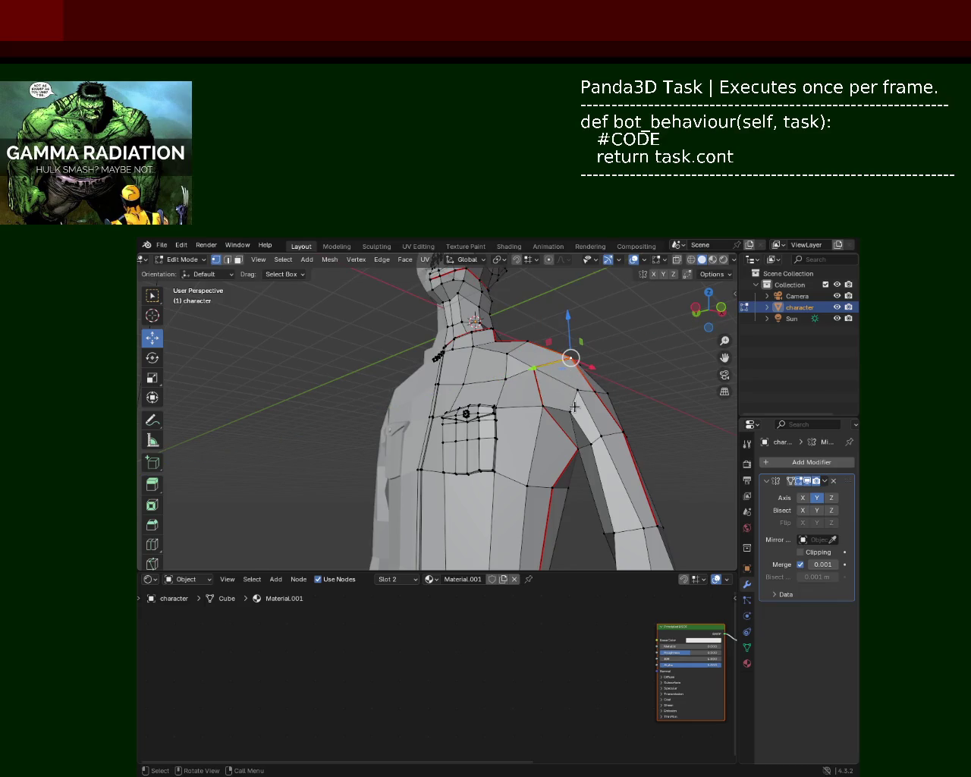
{"action": "left_click", "coordinate": [577, 393]}
{"action": "key", "text": "g"}
{"action": "key", "text": "y"}
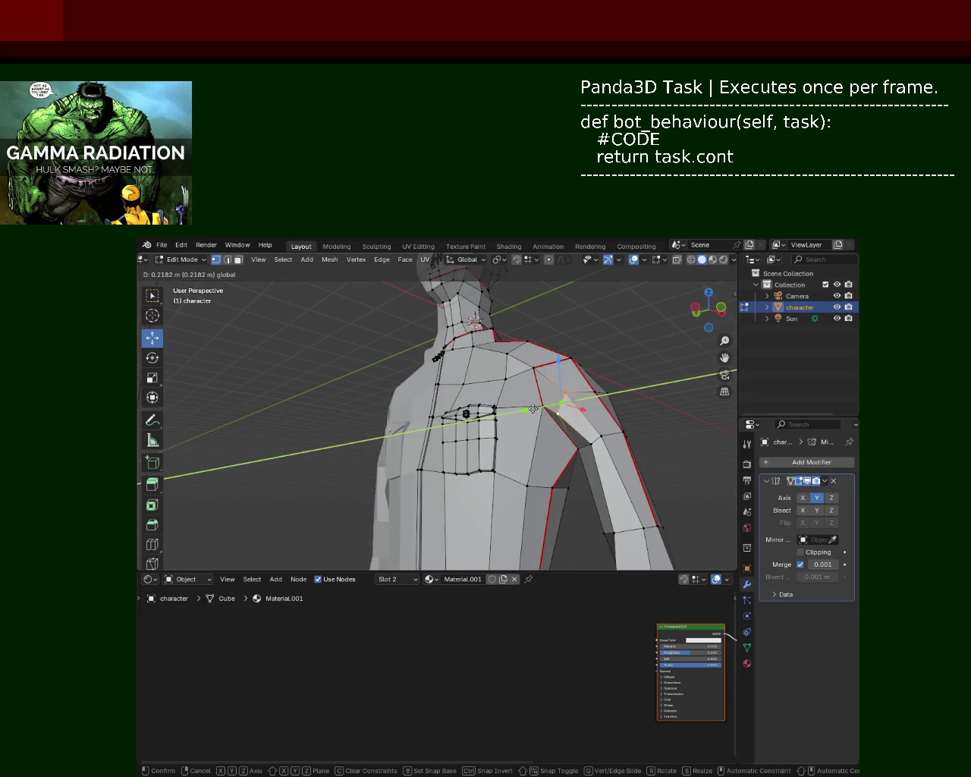
{"action": "left_click", "coordinate": [539, 448]}
{"action": "key", "text": "g"}
{"action": "key", "text": "y"}
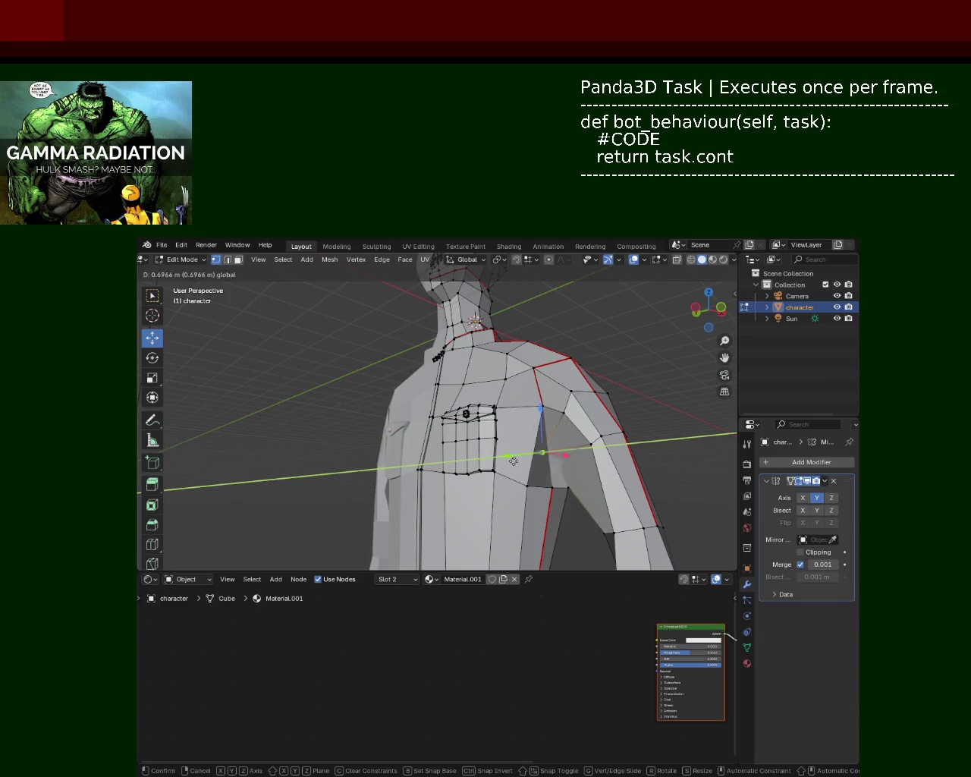
{"action": "left_click", "coordinate": [537, 459]}
From a frontal view, make three more Y-axis nudges to the shoulder selection.
{"action": "middle_click_drag", "start_coordinate": [537, 459], "coordinate": [590, 404]}
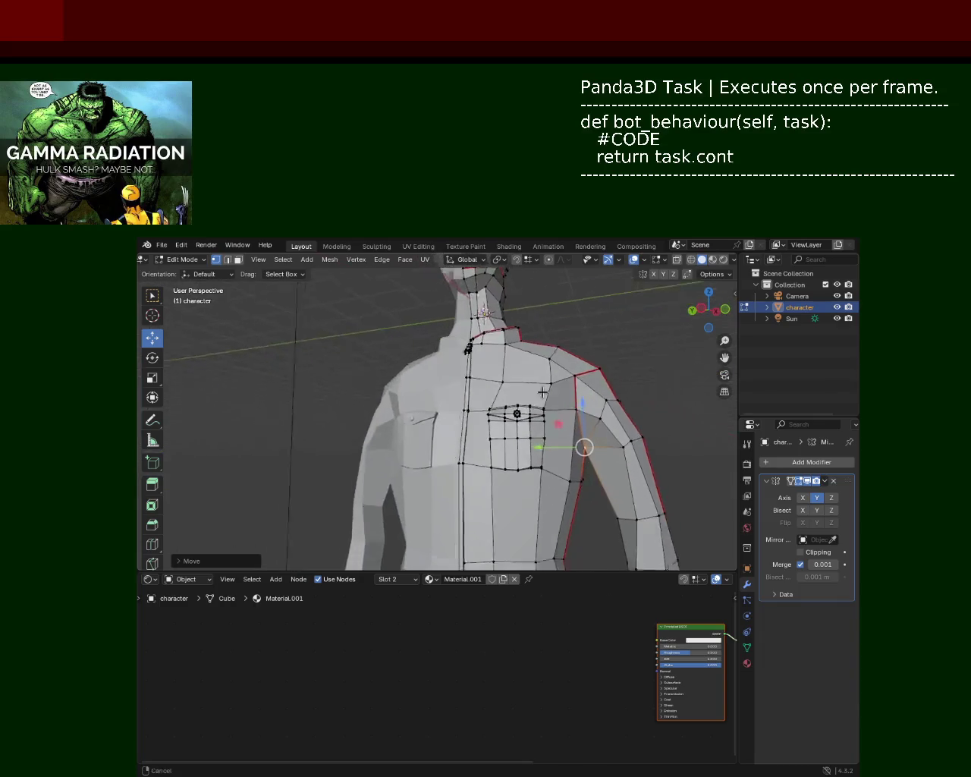
{"action": "key", "text": "g"}
{"action": "key", "text": "y"}
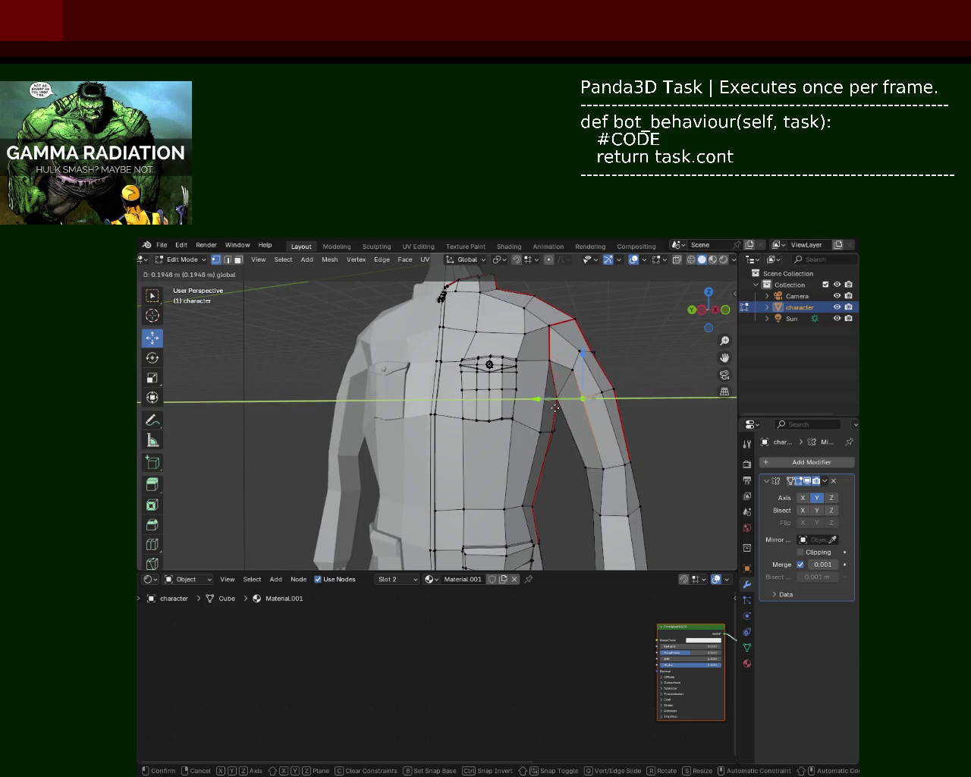
{"action": "left_click", "coordinate": [555, 408]}
{"action": "key", "text": "g"}
{"action": "key", "text": "y"}
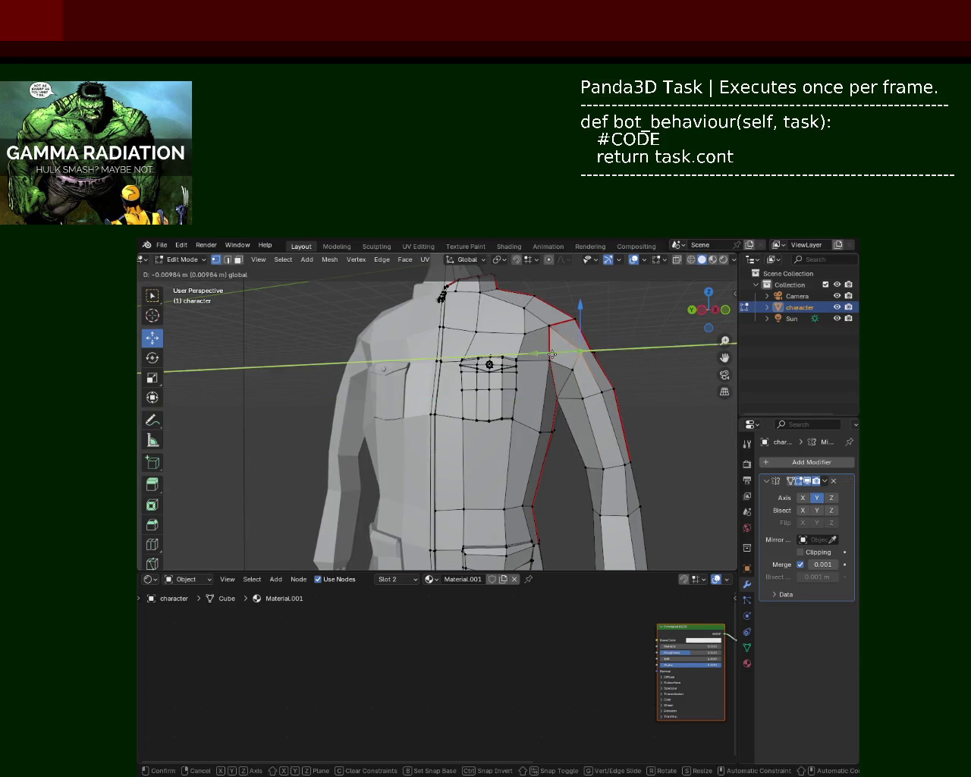
{"action": "left_click", "coordinate": [581, 317]}
{"action": "key", "text": "g"}
{"action": "key", "text": "y"}
{"action": "left_click", "coordinate": [581, 321]}
{"action": "mouse_move", "coordinate": [581, 321]}
{"action": "middle_mouse_down"}
{"action": "mouse_move", "coordinate": [513, 388]}
{"action": "mouse_move", "coordinate": [497, 306]}
{"action": "middle_mouse_up"}
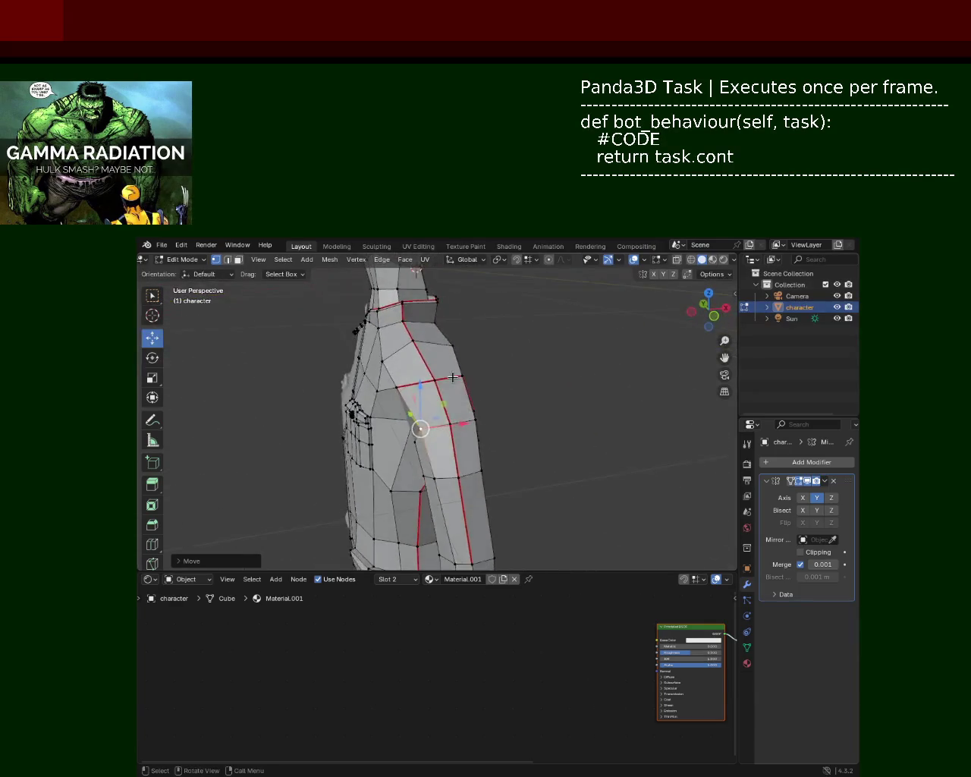
With X-ray on, box-select the forearm and hand and shift them slightly along X.
{"action": "mouse_move", "coordinate": [639, 366]}
{"action": "middle_mouse_down", "text": "ctrl"}
{"action": "mouse_move", "coordinate": [516, 415]}
{"action": "mouse_move", "coordinate": [509, 382]}
{"action": "mouse_move", "coordinate": [494, 388]}
{"action": "middle_mouse_up", "text": "ctrl"}
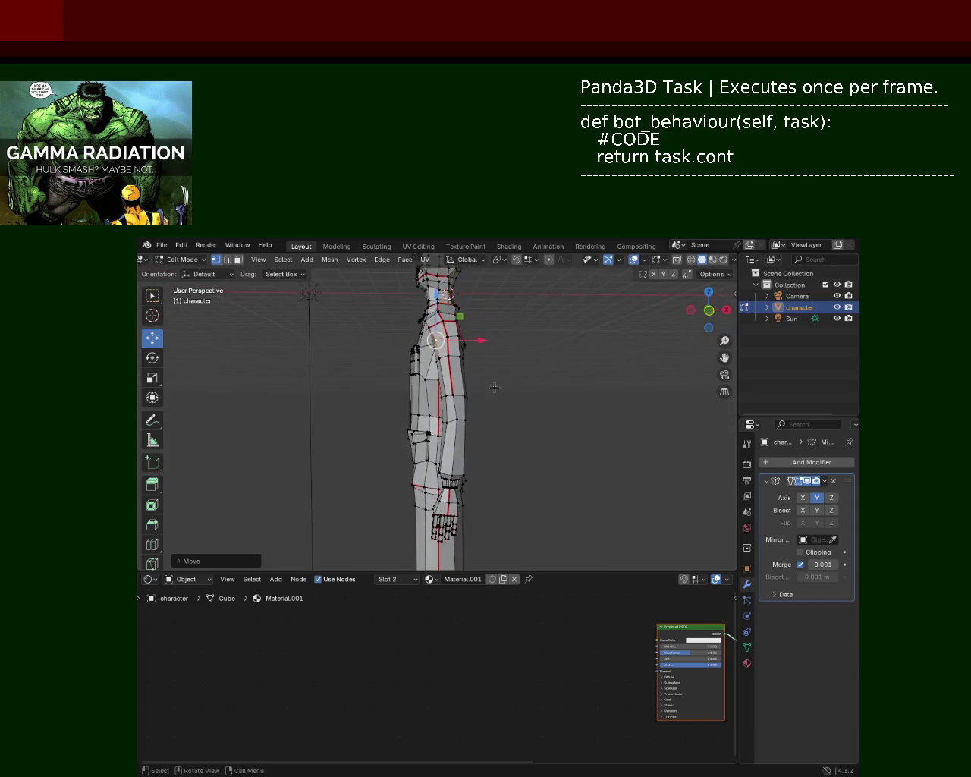
{"action": "left_click", "coordinate": [690, 261]}
{"action": "middle_click_drag", "start_coordinate": [668, 319], "coordinate": [595, 573]}
{"action": "left_click_drag", "start_coordinate": [567, 553], "coordinate": [502, 395]}
{"action": "mouse_move", "coordinate": [562, 418]}
{"action": "middle_mouse_down"}
{"action": "mouse_move", "coordinate": [495, 443]}
{"action": "mouse_move", "coordinate": [557, 448]}
{"action": "middle_mouse_up"}
{"action": "mouse_move", "coordinate": [565, 544]}
{"action": "left_mouse_down"}
{"action": "mouse_move", "coordinate": [517, 475]}
{"action": "mouse_move", "coordinate": [503, 387]}
{"action": "left_mouse_up"}
{"action": "middle_click_drag", "start_coordinate": [560, 453], "coordinate": [437, 461]}
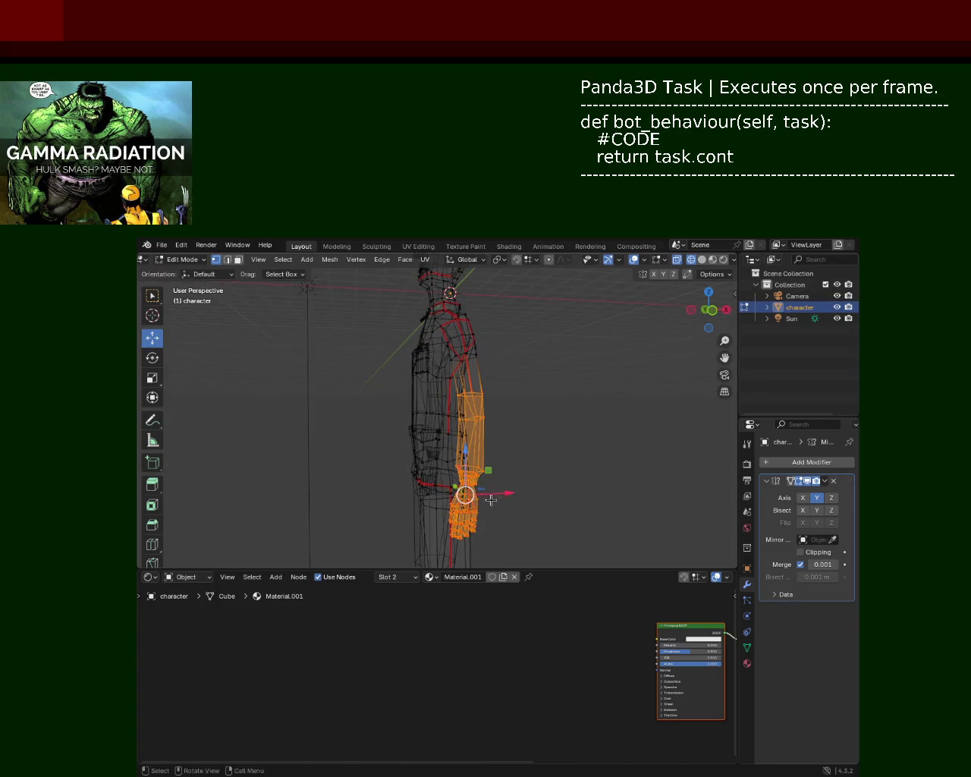
{"action": "left_click_drag", "start_coordinate": [503, 493], "coordinate": [494, 493]}
{"action": "mouse_move", "coordinate": [494, 493]}
{"action": "middle_mouse_down"}
{"action": "mouse_move", "coordinate": [551, 405]}
{"action": "mouse_move", "coordinate": [551, 427]}
{"action": "middle_mouse_up"}
Reselect the forearm and hand, rotate them slightly, then move them along X.
{"action": "left_click", "coordinate": [594, 512]}
{"action": "left_click_drag", "start_coordinate": [574, 540], "coordinate": [493, 399]}
{"action": "middle_click_drag", "start_coordinate": [493, 399], "coordinate": [379, 410]}
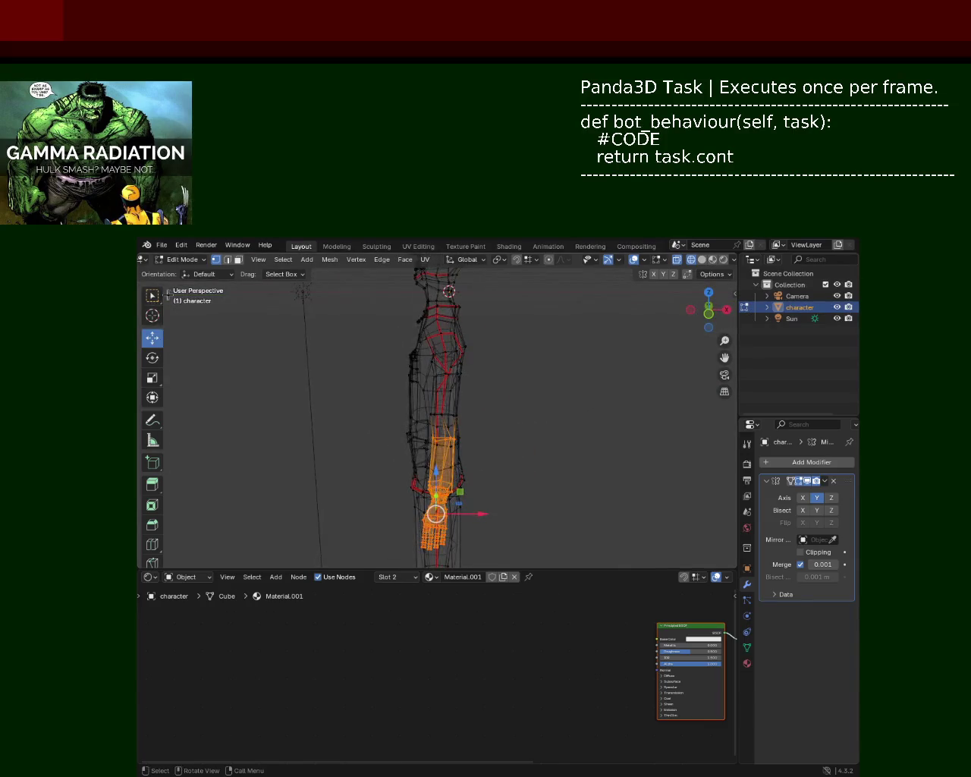
{"action": "left_click", "coordinate": [154, 357]}
{"action": "left_click_drag", "start_coordinate": [470, 490], "coordinate": [471, 514]}
{"action": "left_click", "coordinate": [152, 339]}
{"action": "middle_click_drag", "start_coordinate": [475, 514], "coordinate": [687, 326]}
{"action": "left_click", "coordinate": [703, 259]}
{"action": "mouse_move", "coordinate": [622, 362]}
{"action": "middle_mouse_down"}
{"action": "mouse_move", "coordinate": [505, 390]}
{"action": "mouse_move", "coordinate": [521, 384]}
{"action": "mouse_move", "coordinate": [508, 390]}
{"action": "mouse_move", "coordinate": [538, 408]}
{"action": "mouse_move", "coordinate": [546, 399]}
{"action": "mouse_move", "coordinate": [509, 399]}
{"action": "mouse_move", "coordinate": [520, 405]}
{"action": "mouse_move", "coordinate": [587, 408]}
{"action": "middle_mouse_up"}
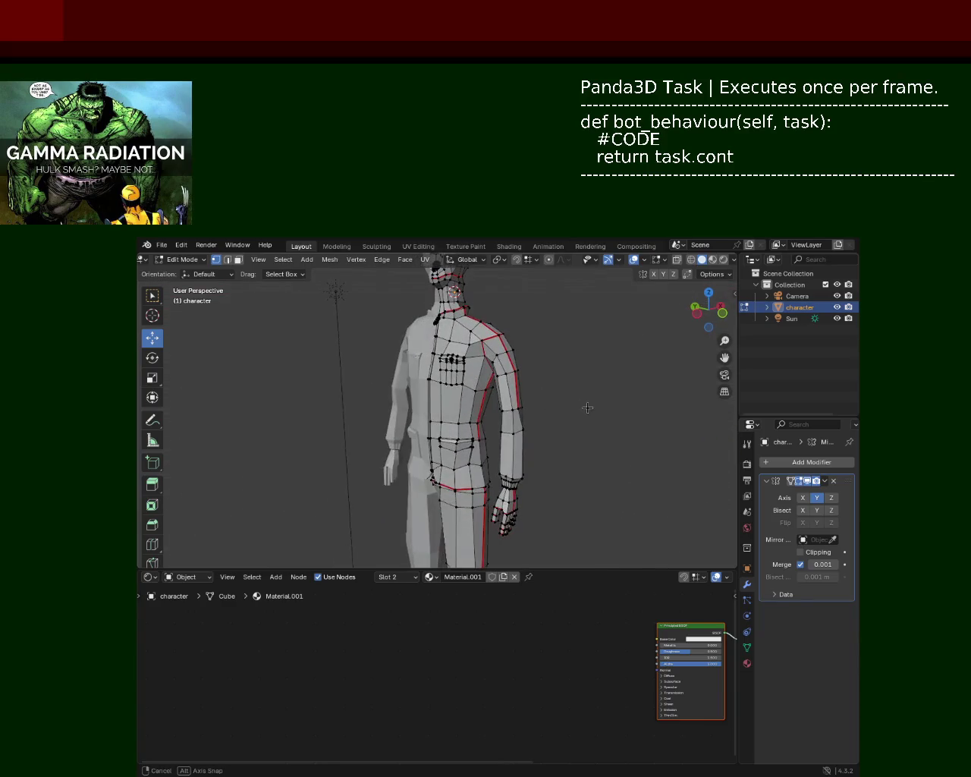
{"action": "left_click", "coordinate": [692, 259]}
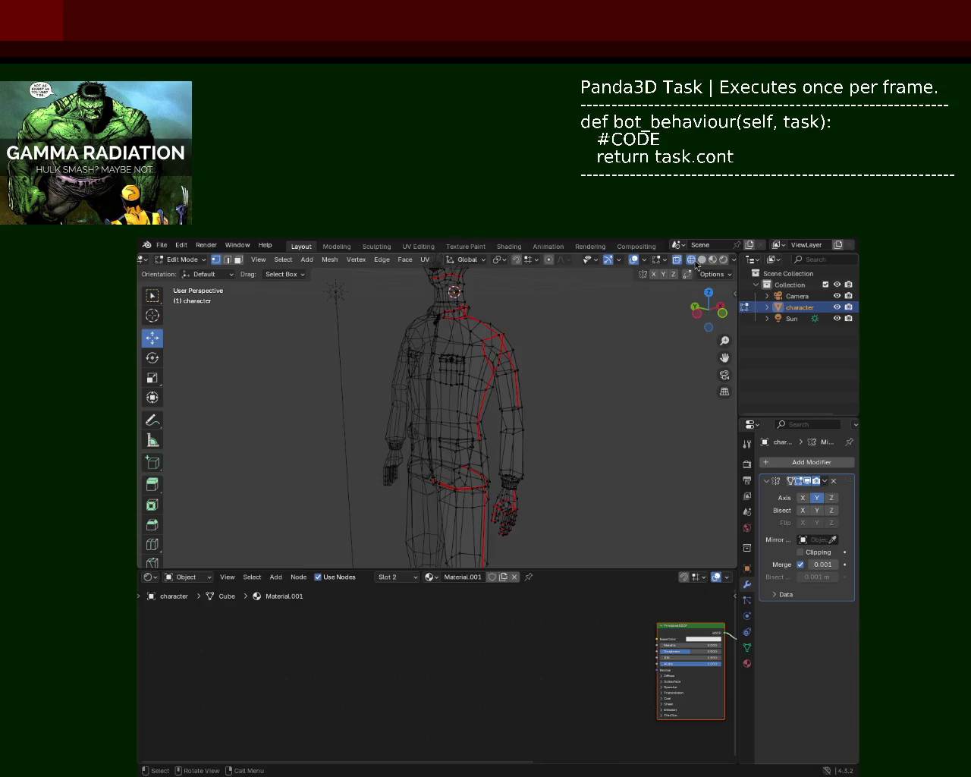
Box-select a section of arm vertices and move it 0.12 m along X with G, X.
{"action": "left_click_drag", "start_coordinate": [493, 416], "coordinate": [532, 396]}
{"action": "middle_click_drag", "start_coordinate": [531, 396], "coordinate": [482, 429]}
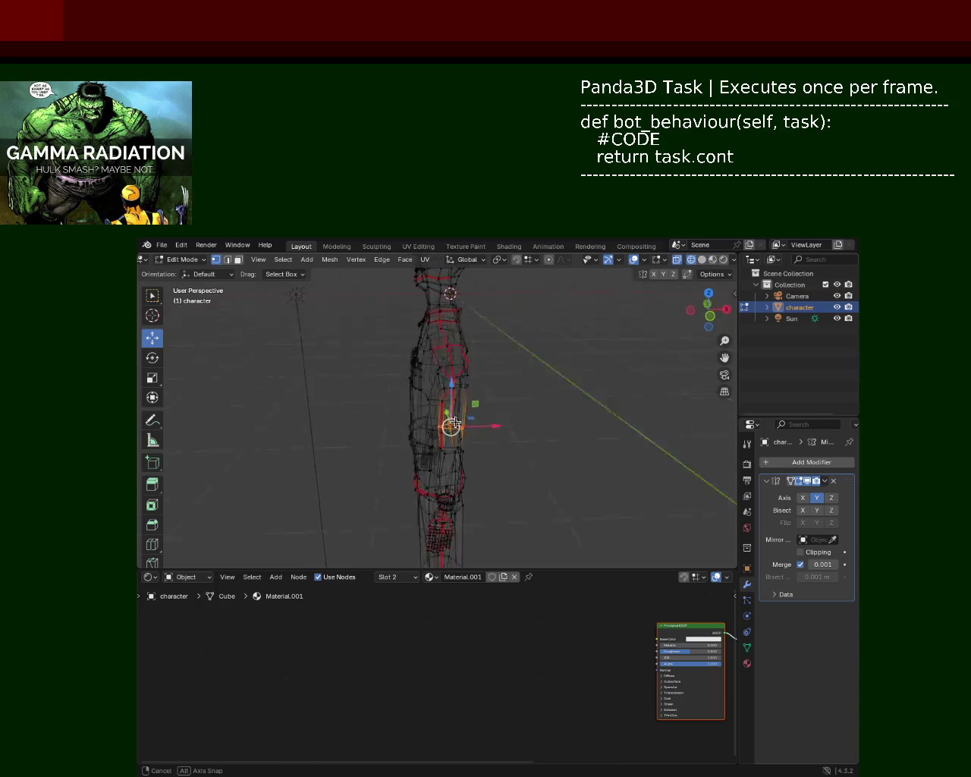
{"action": "key", "text": "g"}
{"action": "key", "text": "x"}
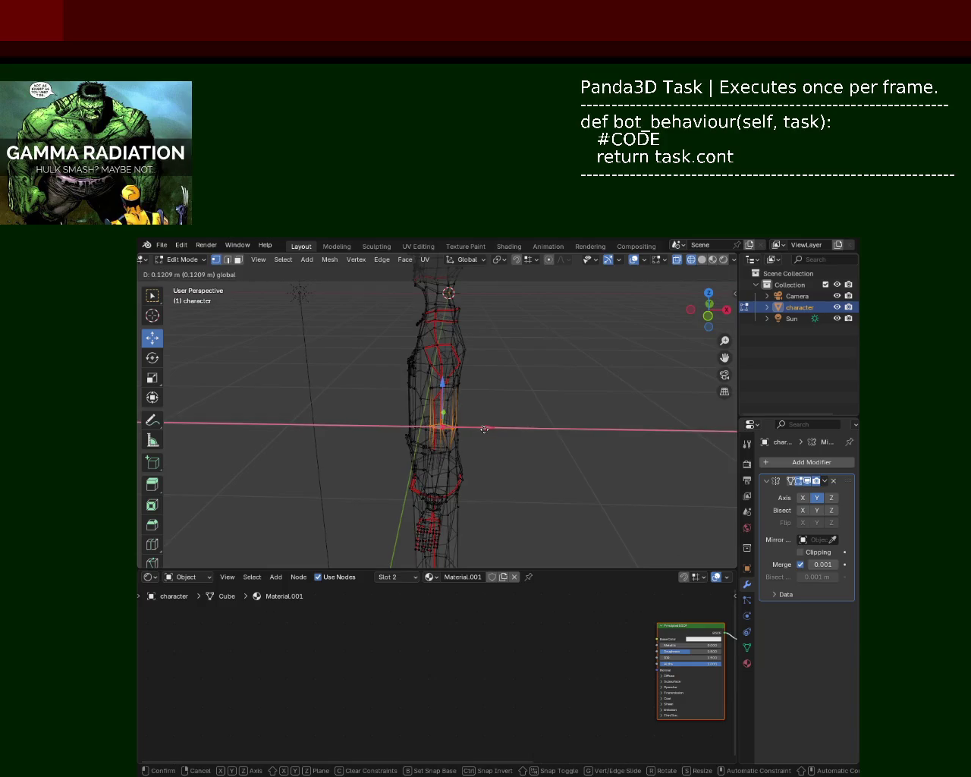
{"action": "left_click", "coordinate": [485, 429]}
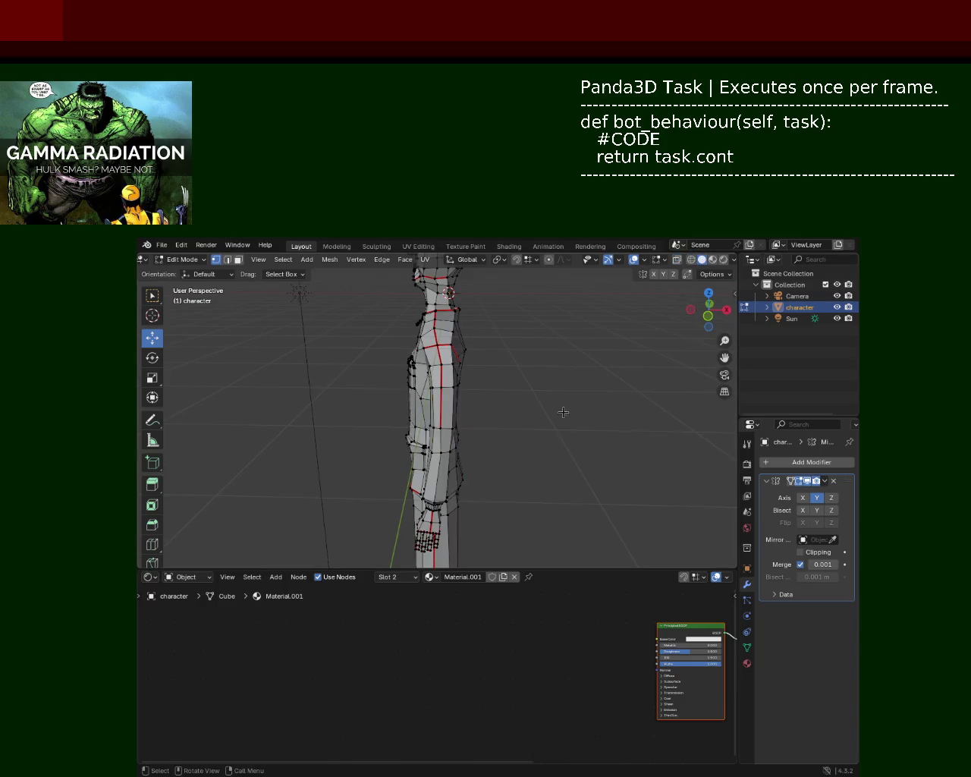
{"action": "mouse_move", "coordinate": [562, 416]}
{"action": "middle_mouse_down"}
{"action": "mouse_move", "coordinate": [537, 429]}
{"action": "mouse_move", "coordinate": [485, 425]}
{"action": "mouse_move", "coordinate": [427, 389]}
{"action": "mouse_move", "coordinate": [472, 450]}
{"action": "middle_mouse_up"}
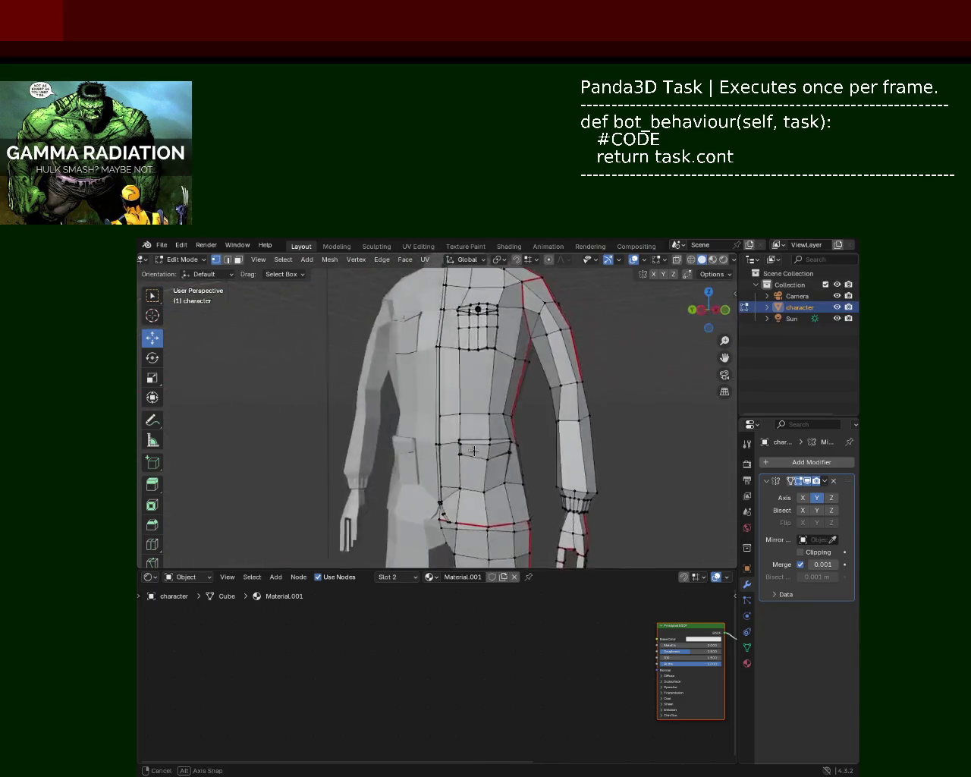
Save character_2.blend and shift the selected jacket side vertices along X.
{"action": "mouse_move", "coordinate": [472, 450]}
{"action": "middle_mouse_down"}
{"action": "mouse_move", "coordinate": [441, 445]}
{"action": "mouse_move", "coordinate": [446, 469]}
{"action": "mouse_move", "coordinate": [516, 398]}
{"action": "mouse_move", "coordinate": [498, 414]}
{"action": "middle_mouse_up"}
{"action": "key", "text": "ctrl+s"}
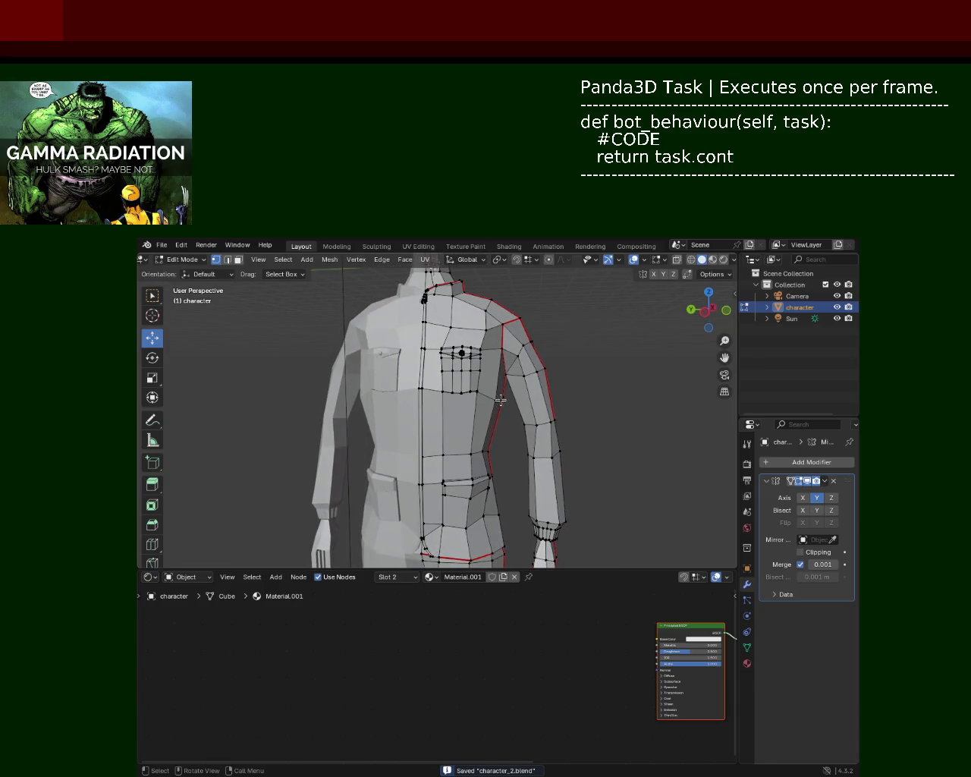
{"action": "left_click_drag", "start_coordinate": [475, 402], "coordinate": [470, 401]}
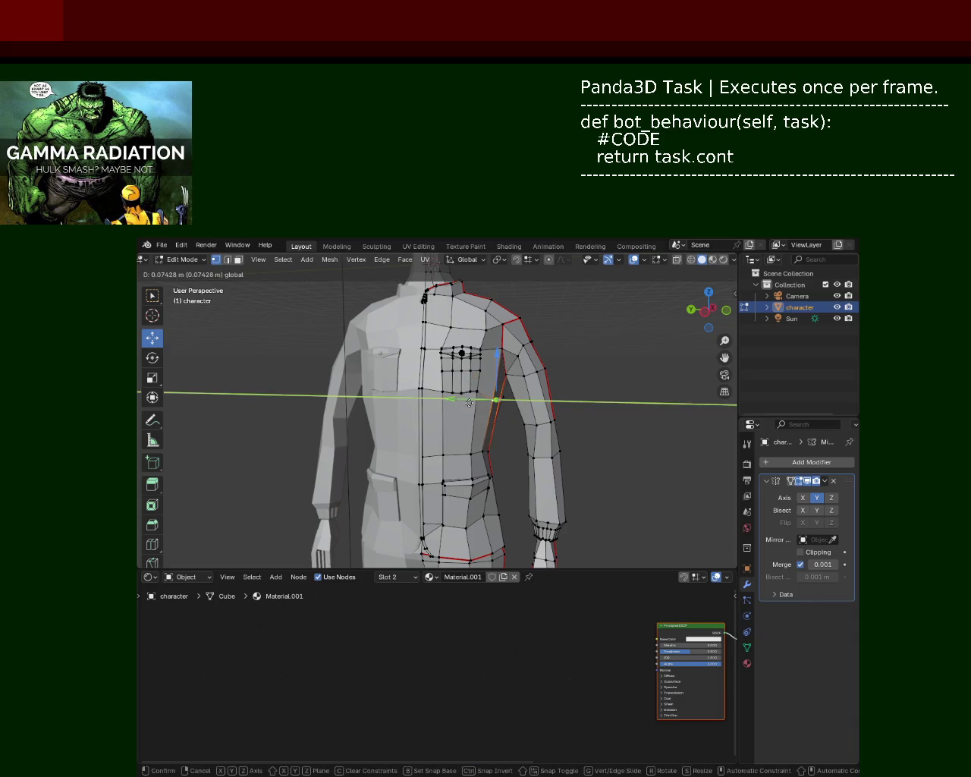
{"action": "middle_click_drag", "start_coordinate": [470, 401], "coordinate": [471, 414]}
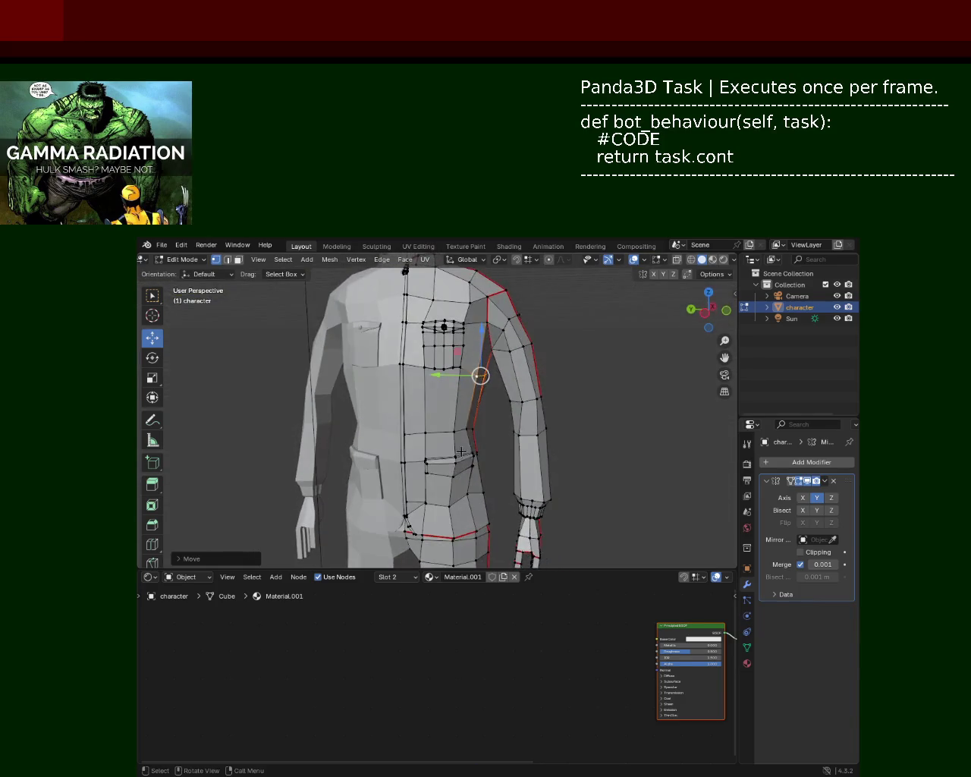
Move a vertex under the arm beside the chest along Y, then save again.
{"action": "left_click", "coordinate": [470, 428]}
{"action": "left_click_drag", "start_coordinate": [435, 427], "coordinate": [431, 430]}
{"action": "key", "text": "ctrl+s"}
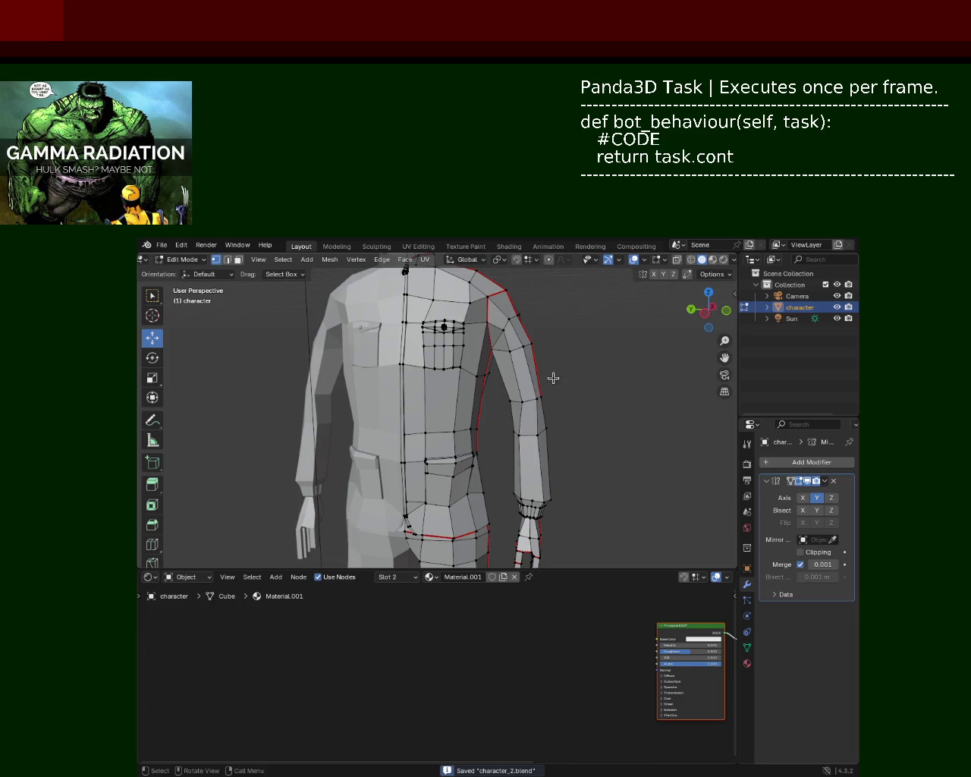
{"action": "scroll", "coordinate": [562, 438], "scroll_direction": "down", "scroll_amount": 3}
{"action": "mouse_move", "coordinate": [505, 401]}
{"action": "middle_mouse_down"}
{"action": "mouse_move", "coordinate": [461, 372]}
{"action": "mouse_move", "coordinate": [392, 422]}
{"action": "middle_mouse_up"}
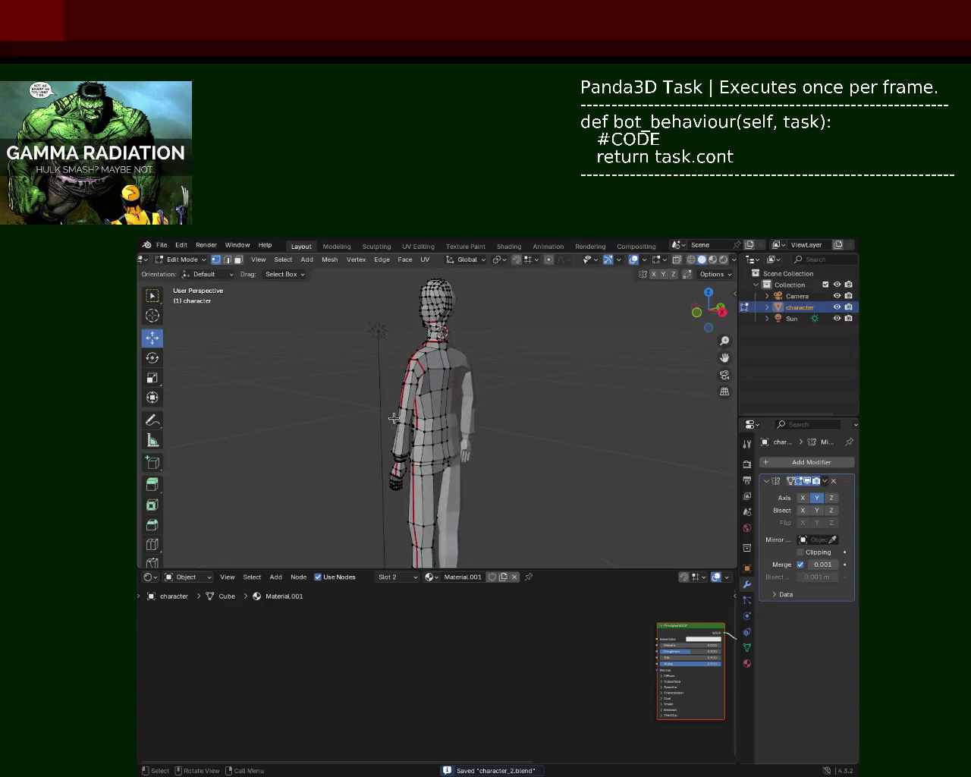
Select lower-back vertices and reposition one vertex on the character's lower back.
{"action": "scroll", "coordinate": [392, 422], "scroll_direction": "up", "scroll_amount": 2}
{"action": "scroll", "coordinate": [392, 422], "scroll_direction": "up", "scroll_amount": 2}
{"action": "left_click_drag", "start_coordinate": [471, 484], "coordinate": [408, 465]}
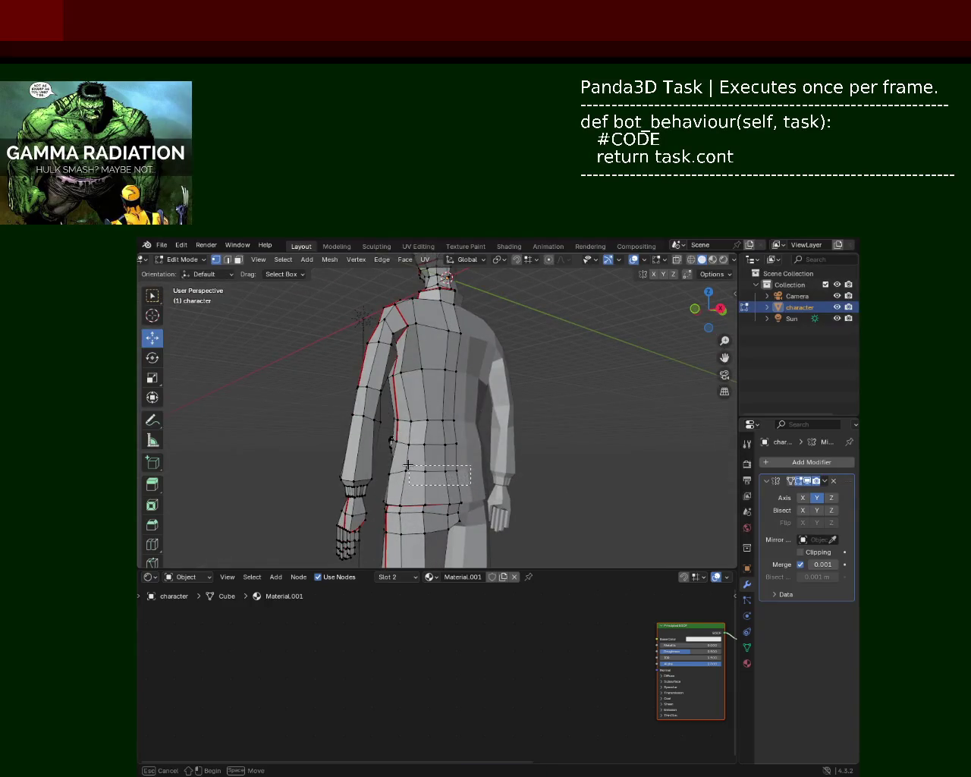
{"action": "middle_click_drag", "start_coordinate": [408, 466], "coordinate": [463, 474]}
{"action": "key", "text": "g"}
{"action": "key", "text": "x"}
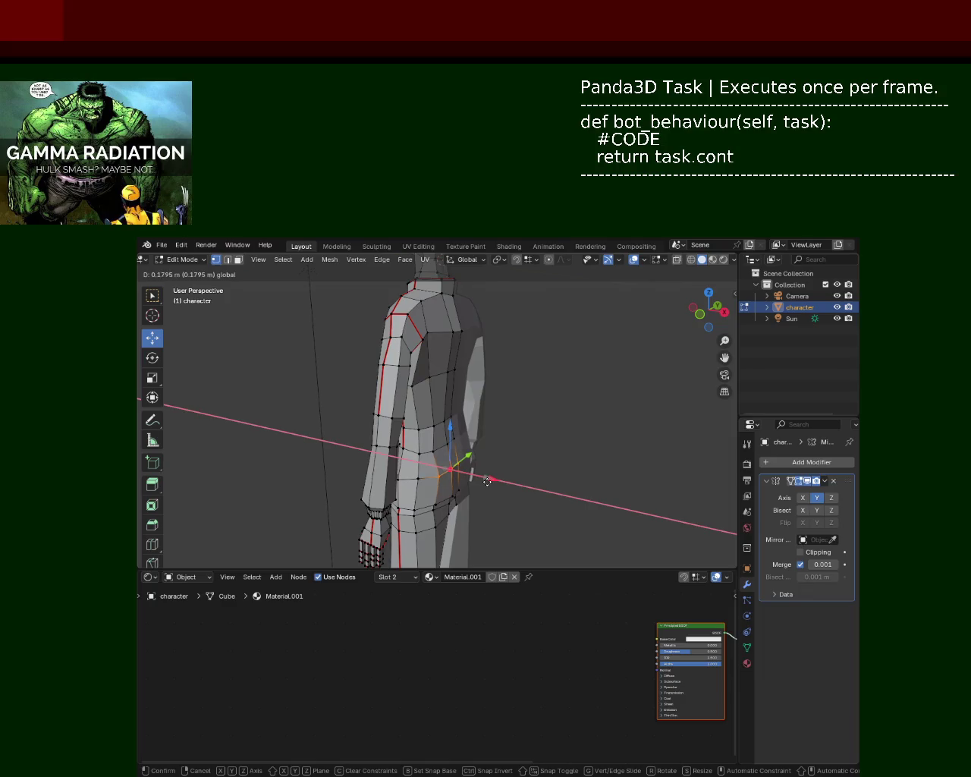
{"action": "right_click", "coordinate": [488, 481]}
{"action": "left_click", "coordinate": [453, 438]}
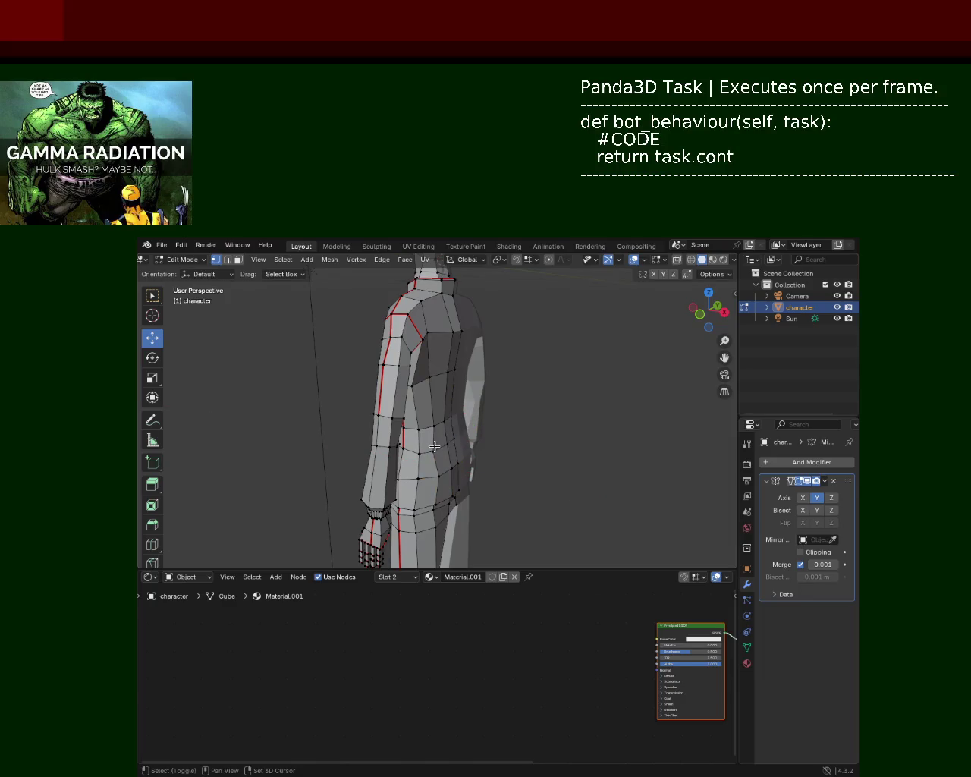
{"action": "middle_click_drag", "start_coordinate": [447, 452], "coordinate": [522, 448]}
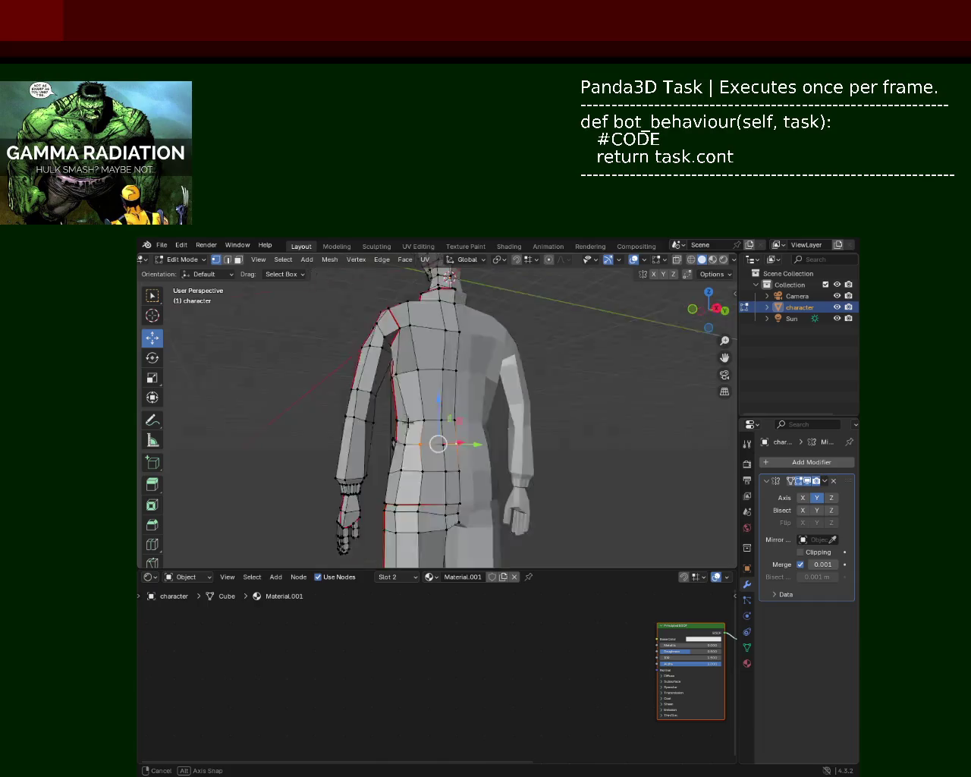
{"action": "right_click", "coordinate": [442, 441], "text": "shift"}
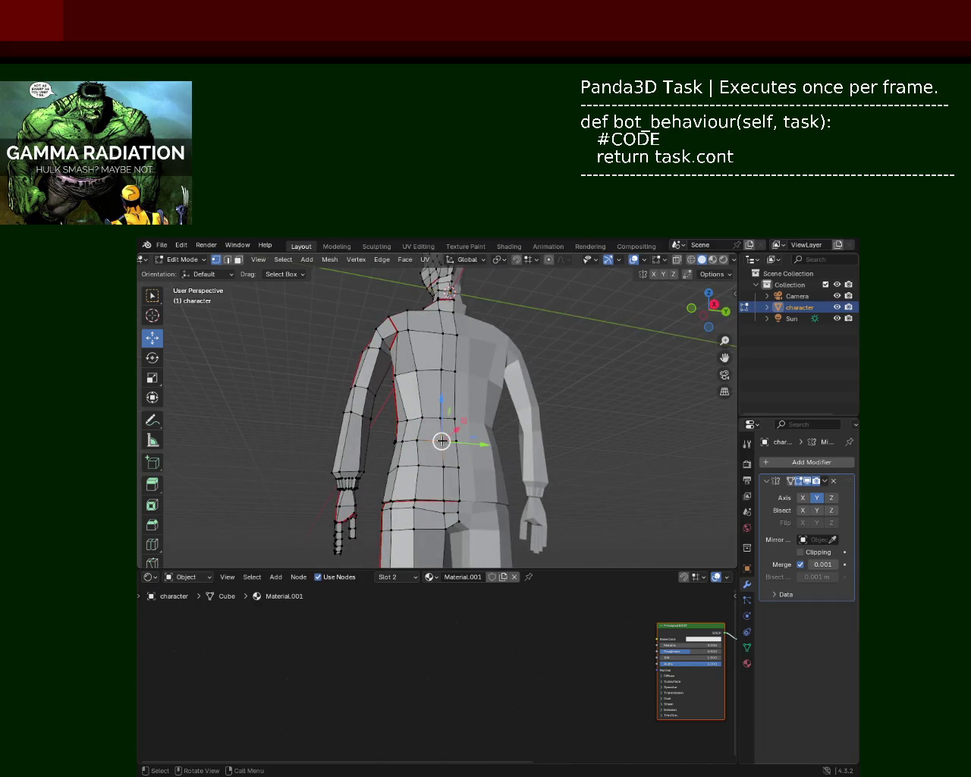
{"action": "key", "text": "g"}
{"action": "left_click", "coordinate": [474, 429]}
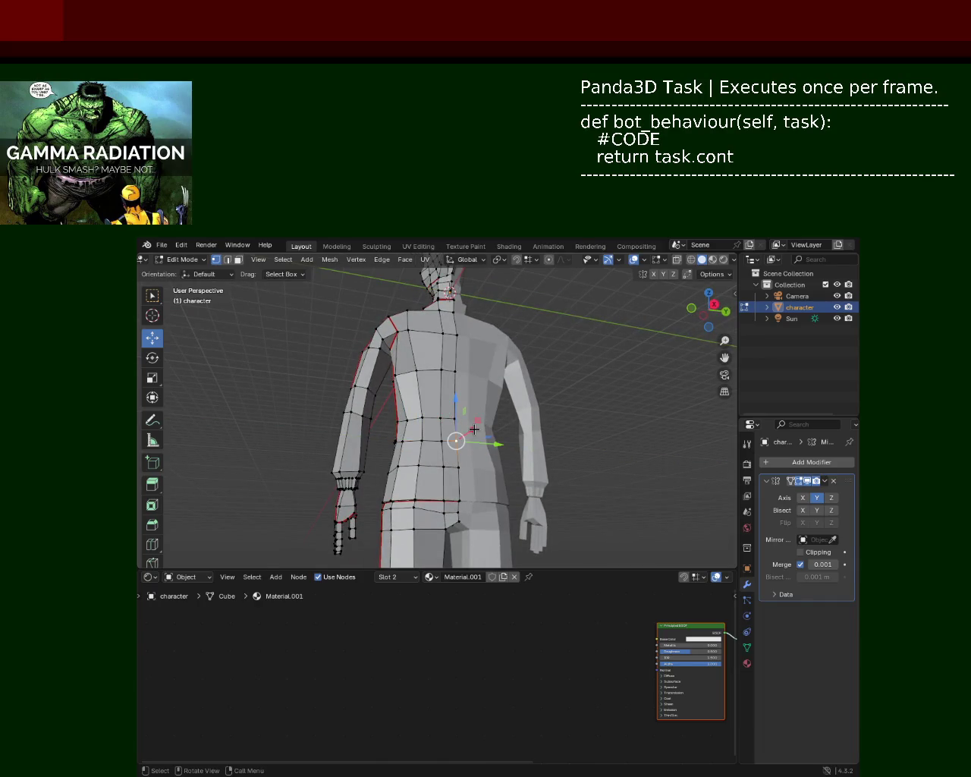
Select more lower-back points and shift them along X and down along Z.
{"action": "key", "text": "g"}
{"action": "key", "text": "Escape"}
{"action": "right_click", "coordinate": [415, 462], "text": "shift"}
{"action": "right_click", "coordinate": [397, 466], "text": "shift"}
{"action": "key", "text": "b"}
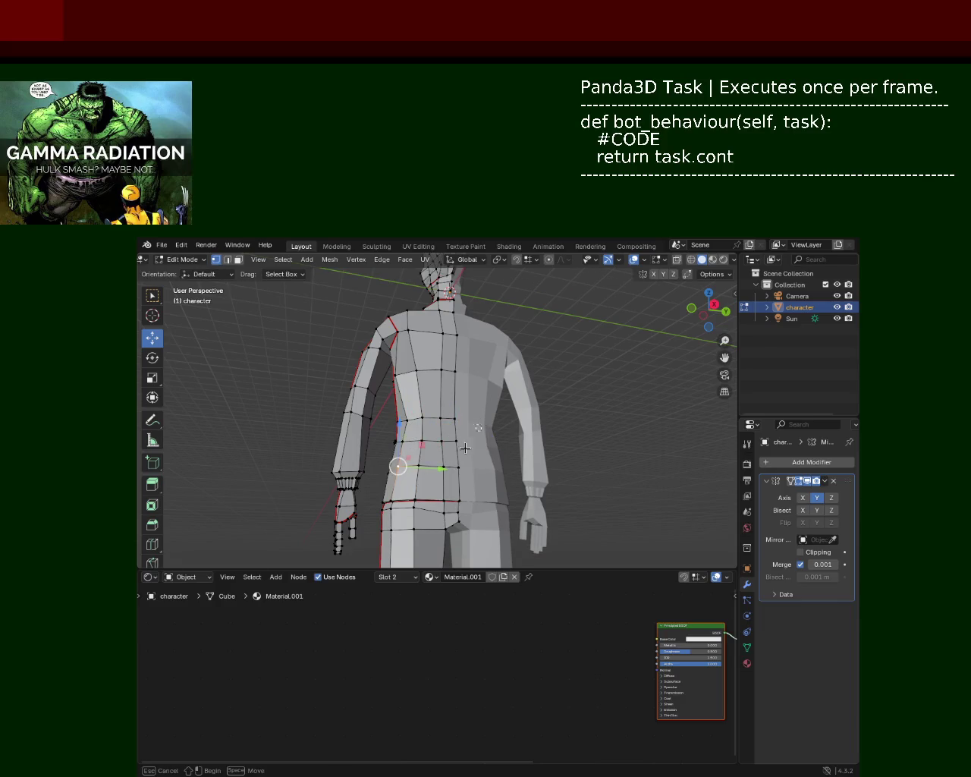
{"action": "mouse_move", "coordinate": [417, 453]}
{"action": "middle_mouse_down"}
{"action": "mouse_move", "coordinate": [500, 424]}
{"action": "mouse_move", "coordinate": [486, 457]}
{"action": "middle_mouse_up"}
{"action": "left_click_drag", "start_coordinate": [492, 447], "coordinate": [498, 448]}
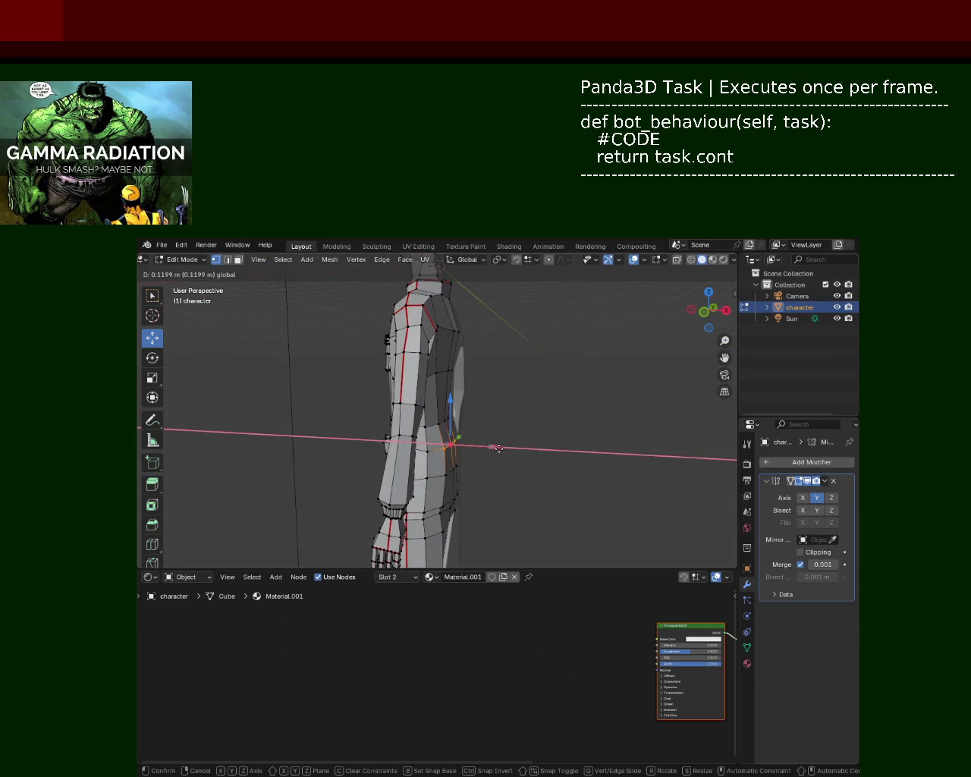
{"action": "mouse_move", "coordinate": [459, 403]}
{"action": "left_mouse_down"}
{"action": "mouse_move", "coordinate": [450, 418]}
{"action": "mouse_move", "coordinate": [450, 407]}
{"action": "left_mouse_up"}
{"action": "left_click_drag", "start_coordinate": [491, 453], "coordinate": [467, 453]}
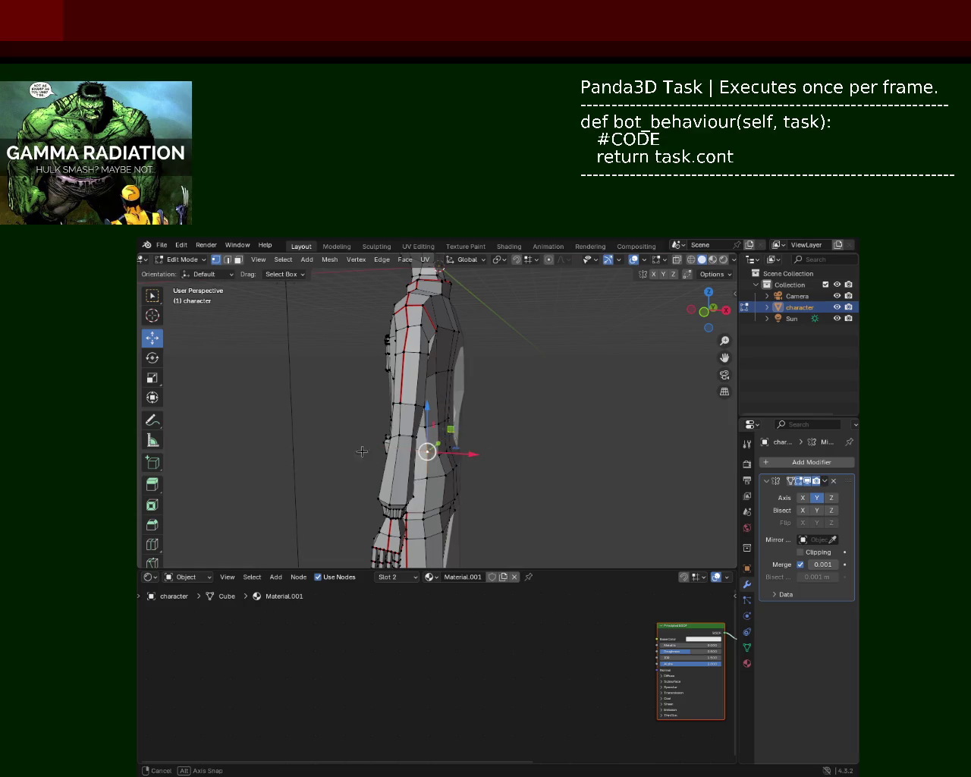
Box-select the faces around the waist and lower them along Z.
{"action": "middle_click_drag", "start_coordinate": [399, 450], "coordinate": [466, 430]}
{"action": "left_click_drag", "start_coordinate": [473, 434], "coordinate": [411, 408]}
{"action": "middle_click_drag", "start_coordinate": [411, 408], "coordinate": [494, 438]}
{"action": "left_click_drag", "start_coordinate": [441, 377], "coordinate": [436, 397]}
{"action": "left_click", "coordinate": [616, 490]}
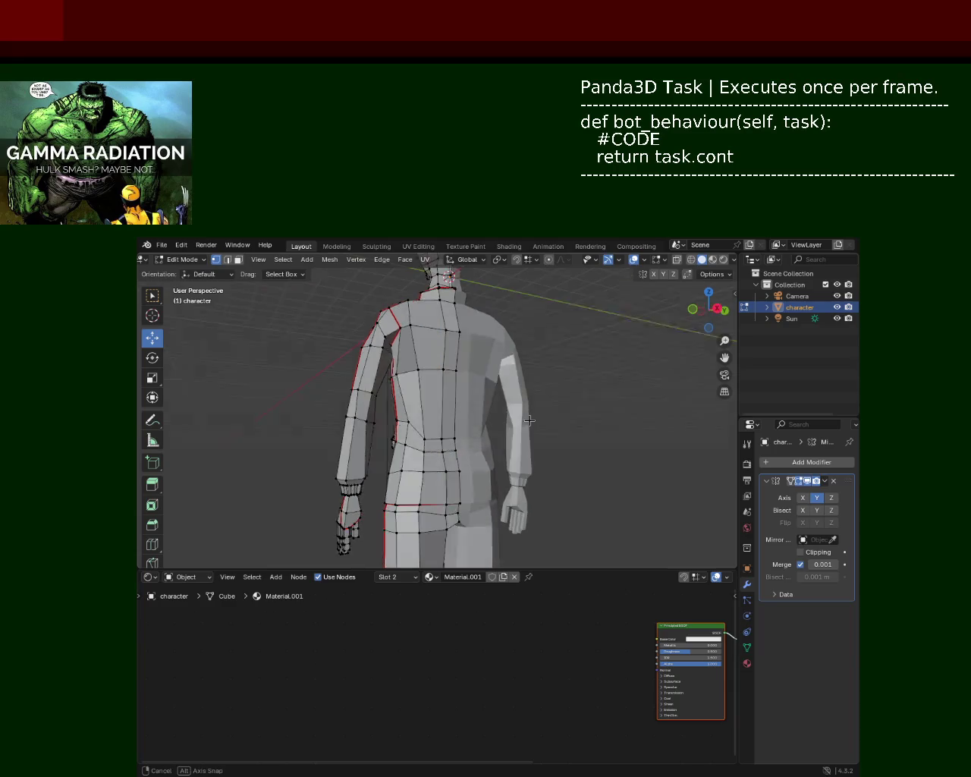
Reposition the upper-back face strip and nudge the selected vertices vertically.
{"action": "middle_click_drag", "start_coordinate": [615, 491], "coordinate": [469, 382]}
{"action": "left_click", "coordinate": [433, 355]}
{"action": "mouse_move", "coordinate": [468, 382]}
{"action": "left_mouse_down"}
{"action": "mouse_move", "coordinate": [440, 349]}
{"action": "mouse_move", "coordinate": [421, 367]}
{"action": "left_mouse_up"}
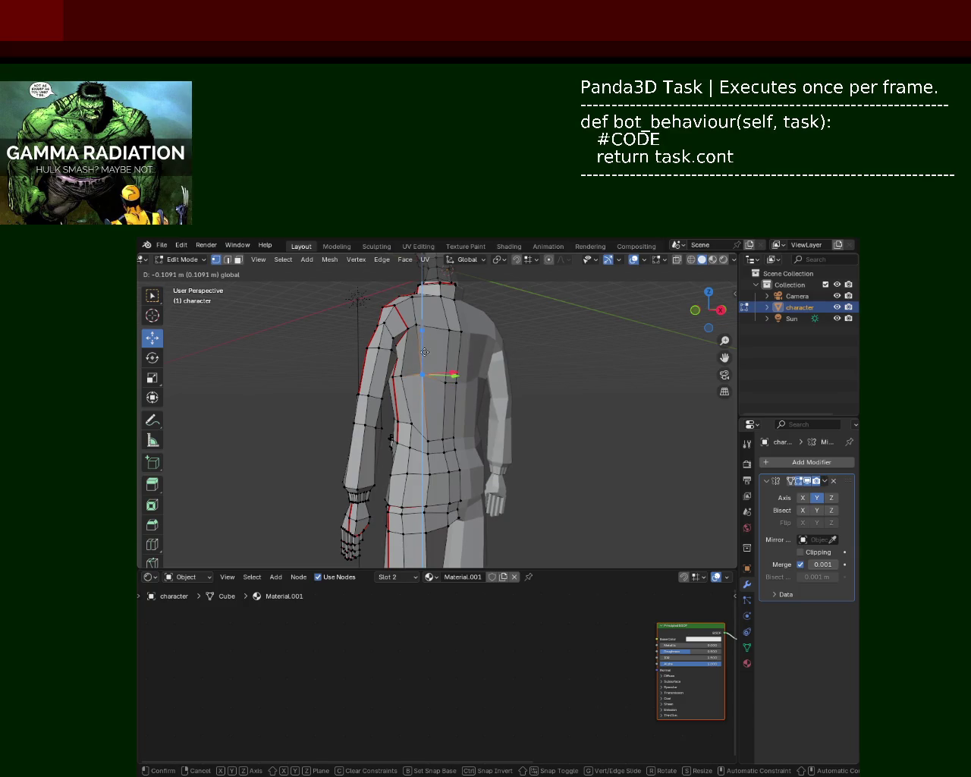
{"action": "left_click", "coordinate": [425, 355]}
{"action": "mouse_move", "coordinate": [595, 405]}
{"action": "middle_mouse_down"}
{"action": "mouse_move", "coordinate": [531, 391]}
{"action": "mouse_move", "coordinate": [486, 447]}
{"action": "middle_mouse_up"}
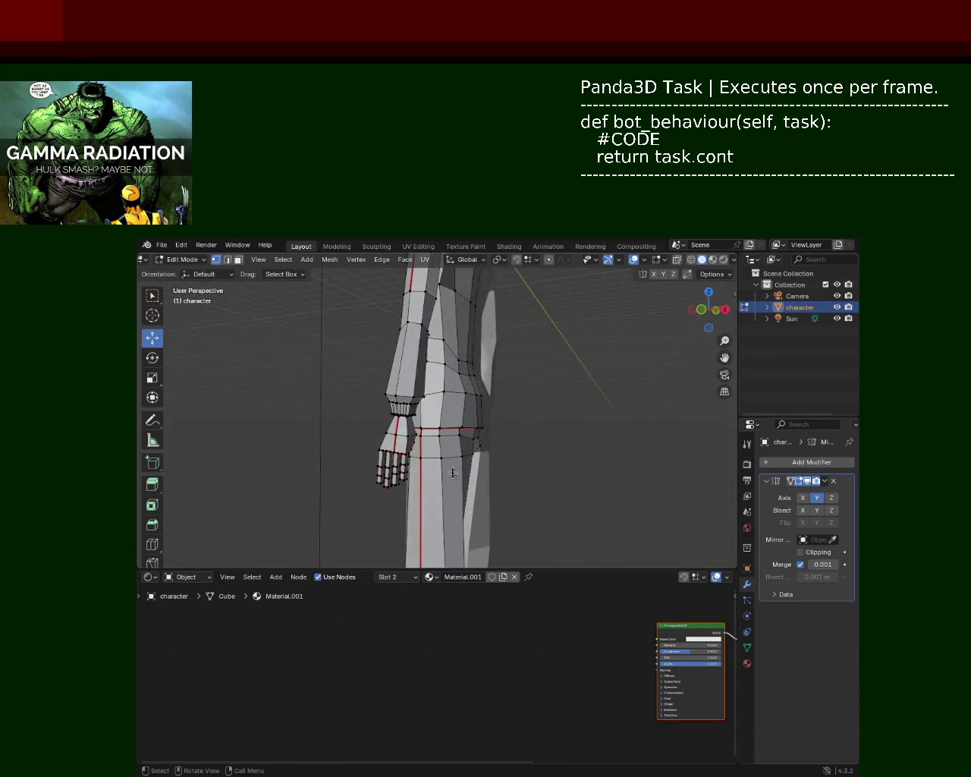
{"action": "mouse_move", "coordinate": [485, 447]}
{"action": "middle_mouse_down"}
{"action": "mouse_move", "coordinate": [415, 455]}
{"action": "mouse_move", "coordinate": [425, 382]}
{"action": "middle_mouse_up"}
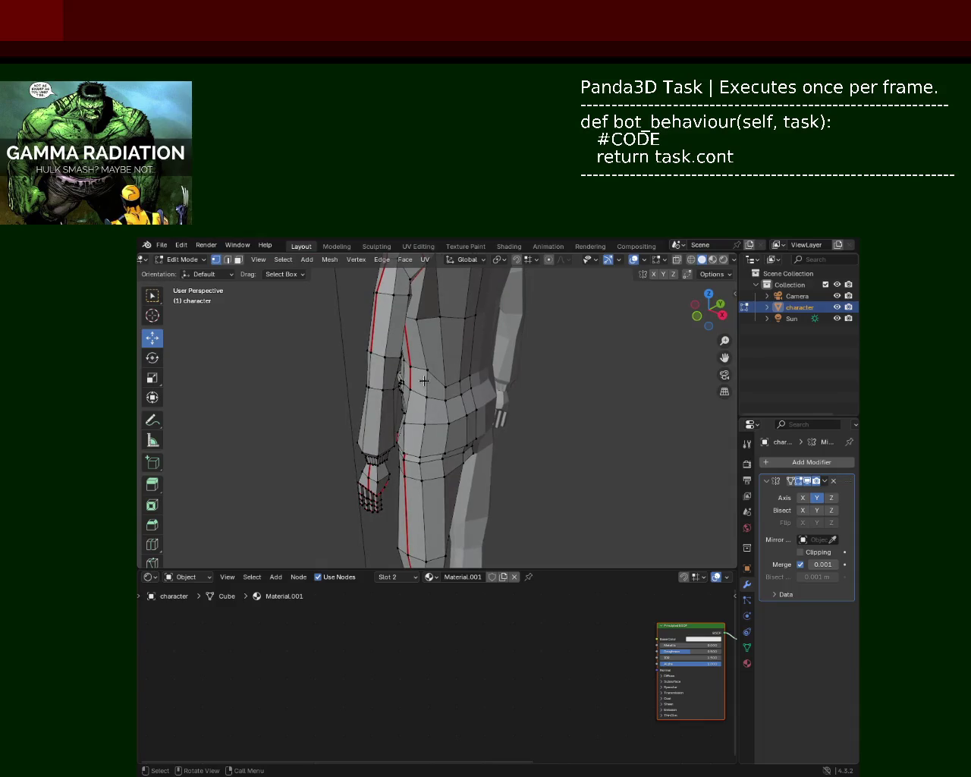
{"action": "left_click_drag", "start_coordinate": [425, 329], "coordinate": [426, 338]}
Adjust the hip vertices: nudge one along X and Y, move a neighbour vertically.
{"action": "mouse_move", "coordinate": [426, 338]}
{"action": "middle_mouse_down"}
{"action": "mouse_move", "coordinate": [512, 425]}
{"action": "mouse_move", "coordinate": [464, 420]}
{"action": "mouse_move", "coordinate": [436, 462]}
{"action": "middle_mouse_up"}
{"action": "left_click", "coordinate": [464, 446]}
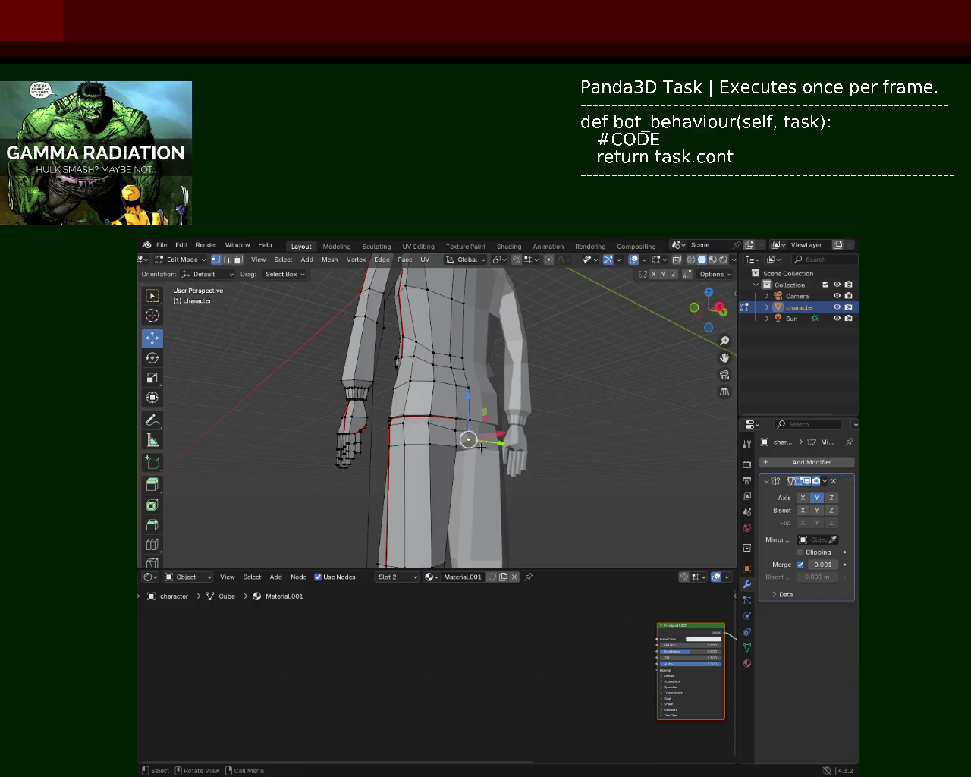
{"action": "scroll", "coordinate": [492, 442], "scroll_direction": "up", "scroll_amount": 2}
{"action": "middle_click_drag", "start_coordinate": [438, 497], "coordinate": [530, 428]}
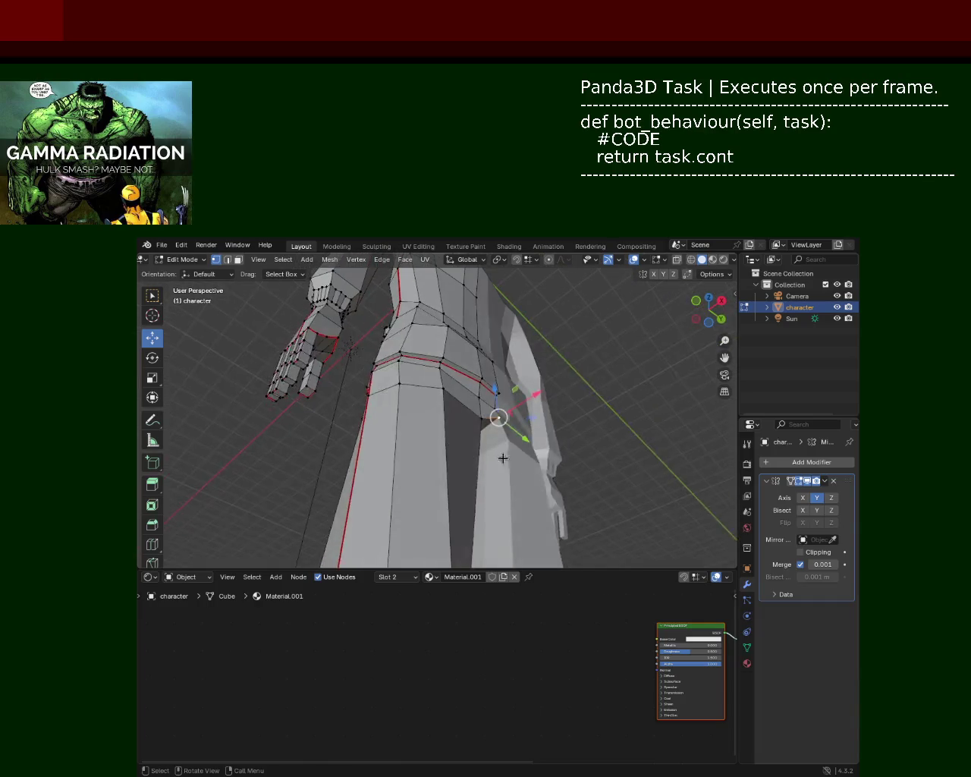
{"action": "left_click_drag", "start_coordinate": [536, 437], "coordinate": [531, 448]}
{"action": "mouse_move", "coordinate": [531, 448]}
{"action": "middle_mouse_down"}
{"action": "mouse_move", "coordinate": [463, 455]}
{"action": "mouse_move", "coordinate": [549, 373]}
{"action": "mouse_move", "coordinate": [522, 392]}
{"action": "middle_mouse_up"}
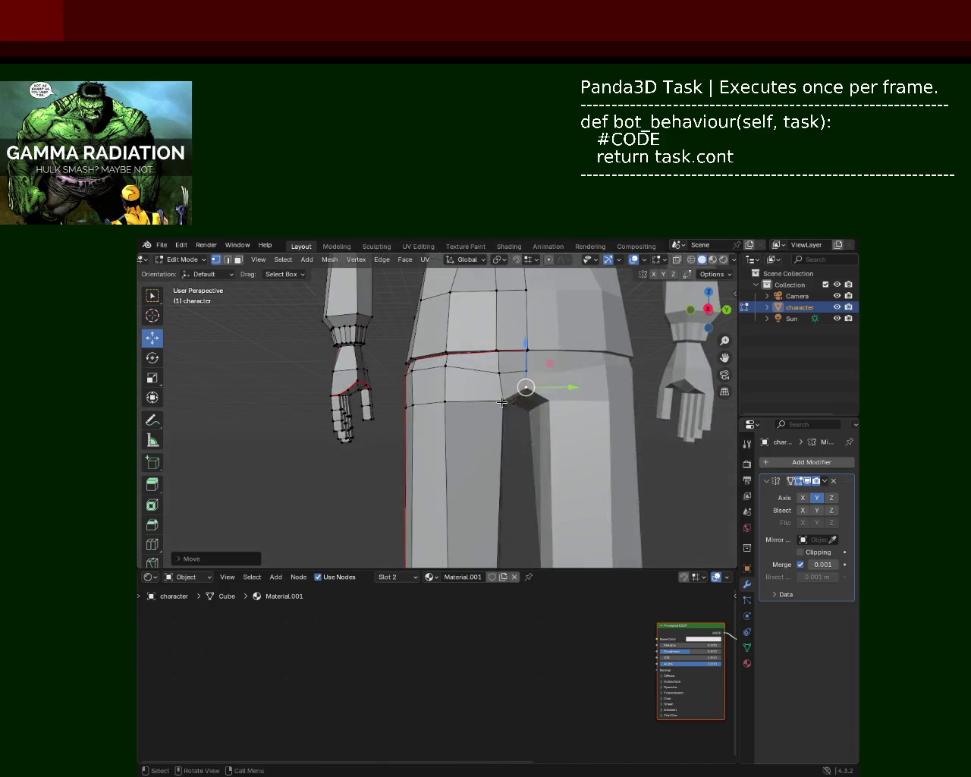
{"action": "left_click_drag", "start_coordinate": [550, 400], "coordinate": [561, 400]}
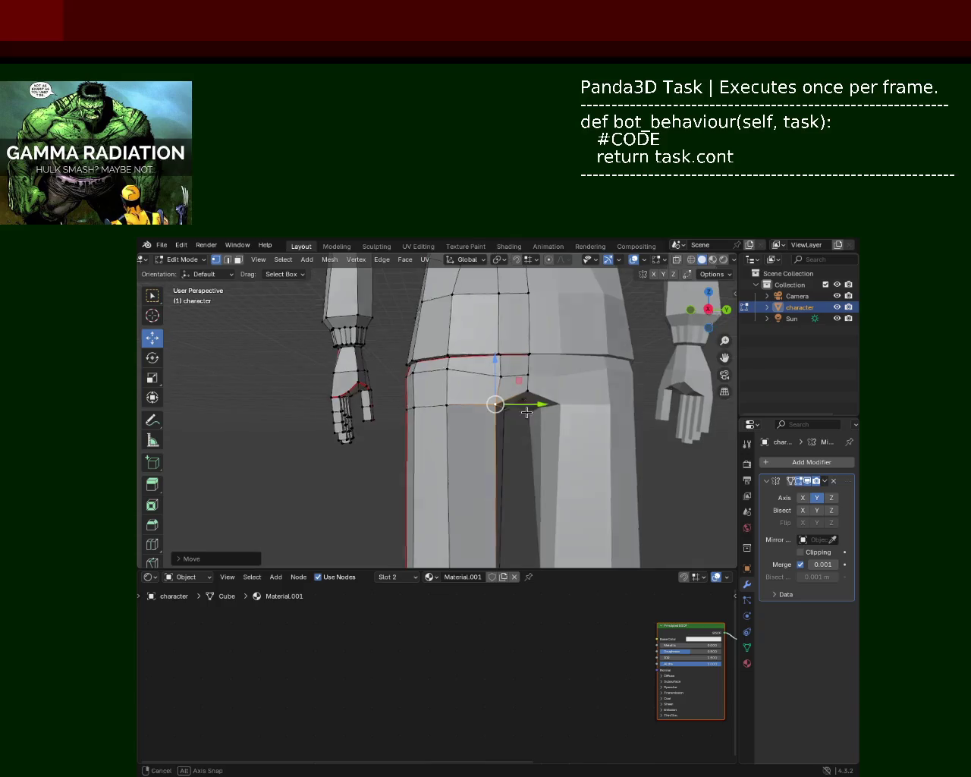
{"action": "middle_click_drag", "start_coordinate": [561, 400], "coordinate": [475, 421]}
{"action": "left_click", "coordinate": [453, 408]}
{"action": "left_click_drag", "start_coordinate": [455, 364], "coordinate": [454, 370]}
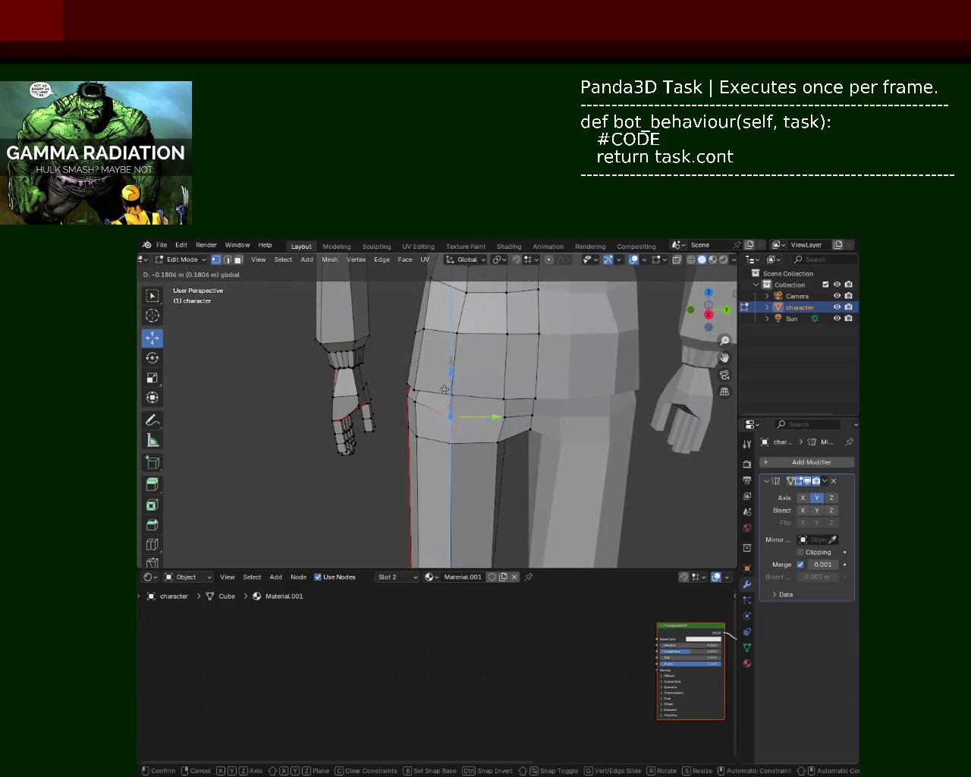
{"action": "mouse_move", "coordinate": [454, 371]}
{"action": "middle_mouse_down"}
{"action": "mouse_move", "coordinate": [377, 399]}
{"action": "mouse_move", "coordinate": [474, 411]}
{"action": "mouse_move", "coordinate": [455, 440]}
{"action": "mouse_move", "coordinate": [402, 400]}
{"action": "mouse_move", "coordinate": [467, 440]}
{"action": "middle_mouse_up"}
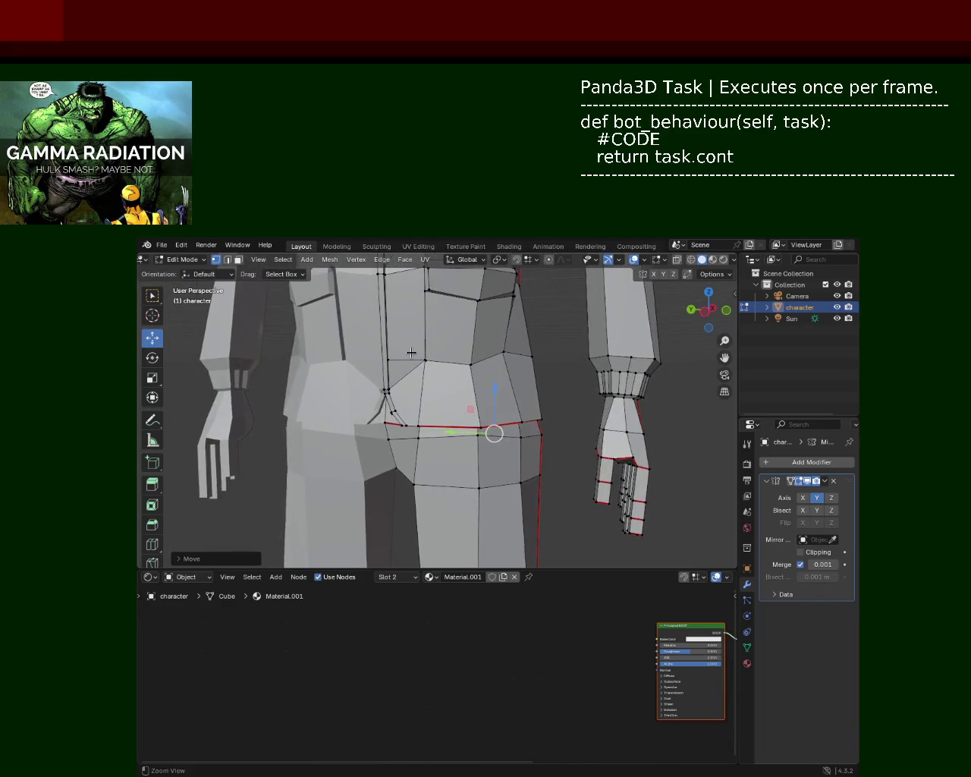
Save the file as character_2.blend.
{"action": "scroll", "coordinate": [467, 439], "scroll_direction": "down", "scroll_amount": 5}
{"action": "mouse_move", "coordinate": [467, 440]}
{"action": "middle_mouse_down"}
{"action": "mouse_move", "coordinate": [487, 363]}
{"action": "mouse_move", "coordinate": [523, 400]}
{"action": "middle_mouse_up"}
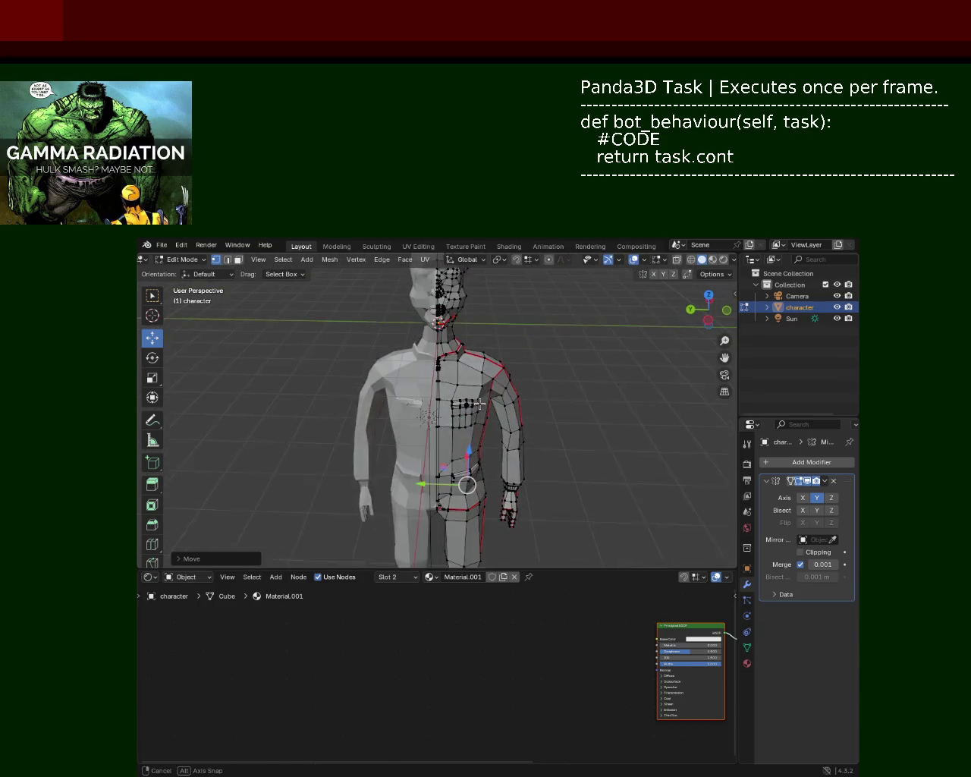
{"action": "key", "text": "ctrl+s"}
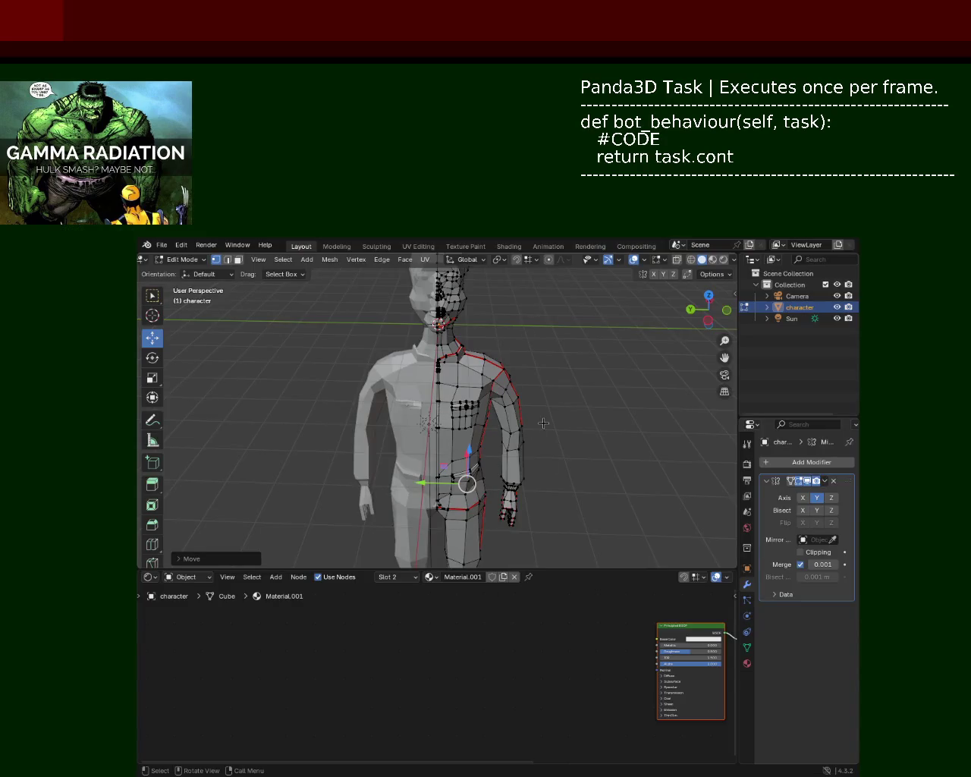
Lower the selected jacket waist and pocket faces along Z, then nudge them along X.
{"action": "middle_click_drag", "start_coordinate": [542, 424], "coordinate": [486, 358]}
{"action": "scroll", "coordinate": [465, 421], "scroll_direction": "up", "scroll_amount": 5}
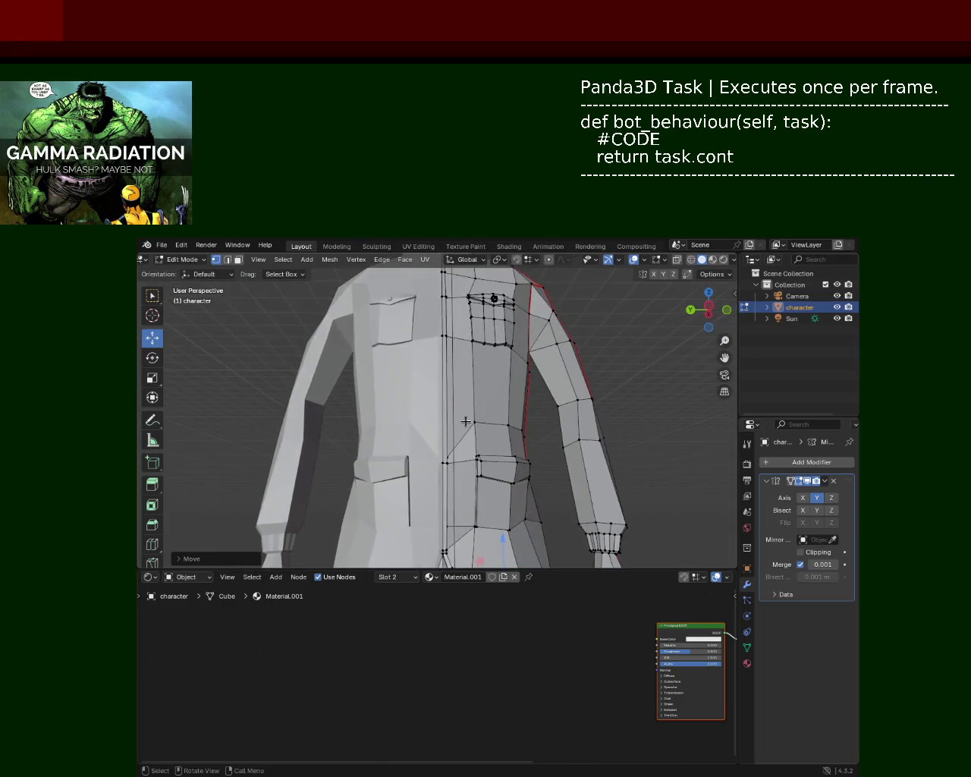
{"action": "left_click_drag", "start_coordinate": [487, 385], "coordinate": [491, 425]}
{"action": "mouse_move", "coordinate": [493, 436]}
{"action": "middle_mouse_down"}
{"action": "mouse_move", "coordinate": [497, 448]}
{"action": "mouse_move", "coordinate": [585, 374]}
{"action": "mouse_move", "coordinate": [571, 399]}
{"action": "middle_mouse_up"}
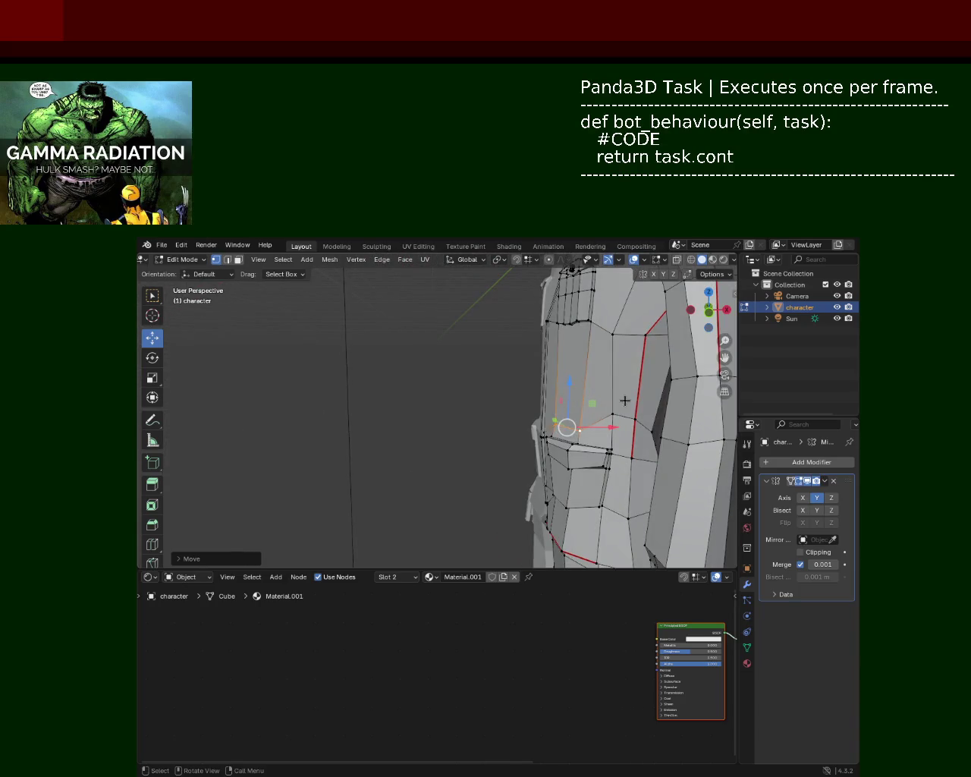
{"action": "mouse_move", "coordinate": [628, 377]}
{"action": "left_mouse_down"}
{"action": "mouse_move", "coordinate": [623, 391]}
{"action": "mouse_move", "coordinate": [567, 418]}
{"action": "left_mouse_up"}
{"action": "middle_click_drag", "start_coordinate": [598, 436], "coordinate": [529, 415]}
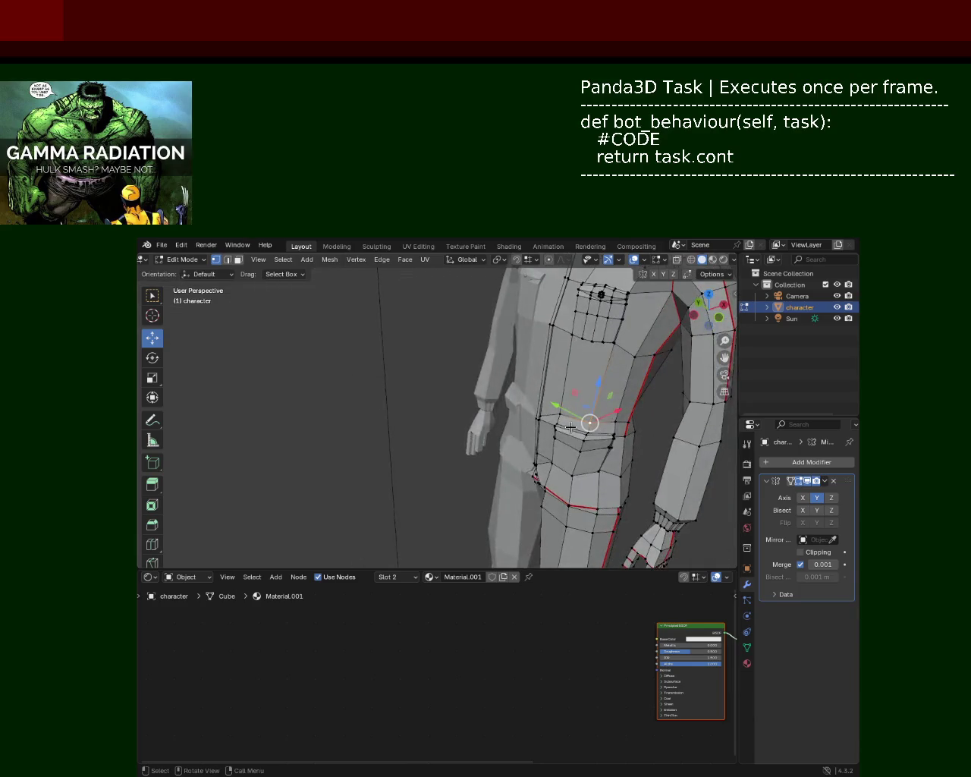
{"action": "mouse_move", "coordinate": [601, 441]}
{"action": "left_mouse_down"}
{"action": "mouse_move", "coordinate": [615, 439]}
{"action": "mouse_move", "coordinate": [605, 441]}
{"action": "left_mouse_up"}
{"action": "mouse_move", "coordinate": [605, 442]}
{"action": "middle_mouse_down"}
{"action": "mouse_move", "coordinate": [627, 430]}
{"action": "mouse_move", "coordinate": [631, 404]}
{"action": "middle_mouse_up"}
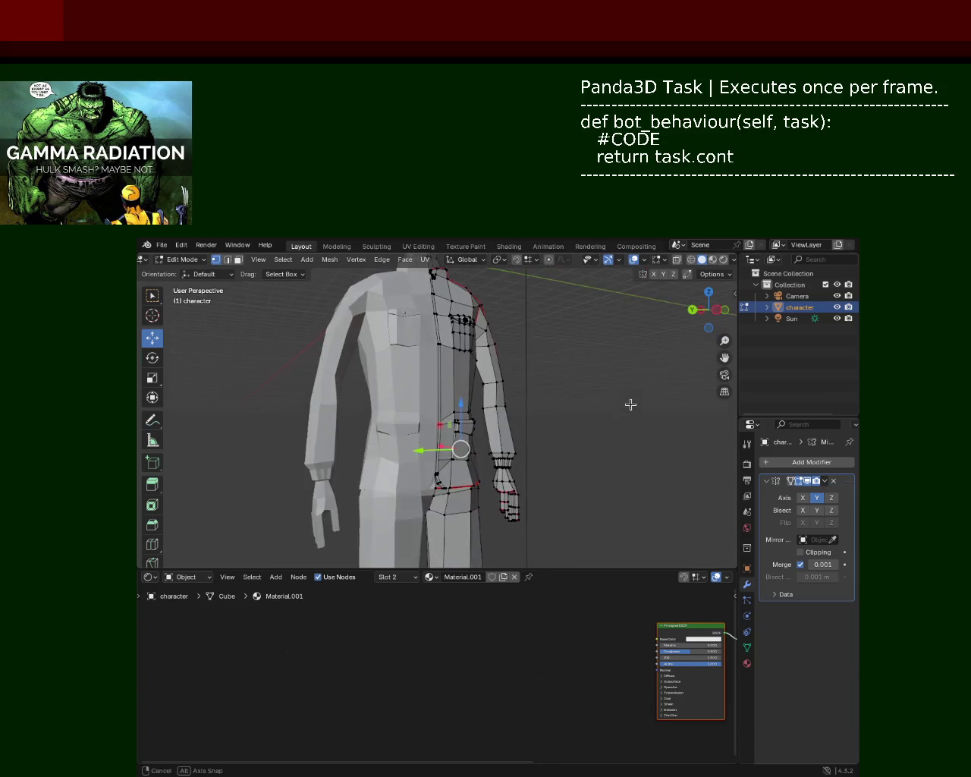
{"action": "mouse_move", "coordinate": [579, 359]}
{"action": "middle_mouse_down"}
{"action": "mouse_move", "coordinate": [552, 403]}
{"action": "mouse_move", "coordinate": [444, 438]}
{"action": "mouse_move", "coordinate": [503, 436]}
{"action": "mouse_move", "coordinate": [474, 442]}
{"action": "mouse_move", "coordinate": [546, 467]}
{"action": "mouse_move", "coordinate": [523, 410]}
{"action": "mouse_move", "coordinate": [551, 403]}
{"action": "mouse_move", "coordinate": [499, 387]}
{"action": "mouse_move", "coordinate": [516, 425]}
{"action": "mouse_move", "coordinate": [479, 483]}
{"action": "mouse_move", "coordinate": [380, 467]}
{"action": "middle_mouse_up"}
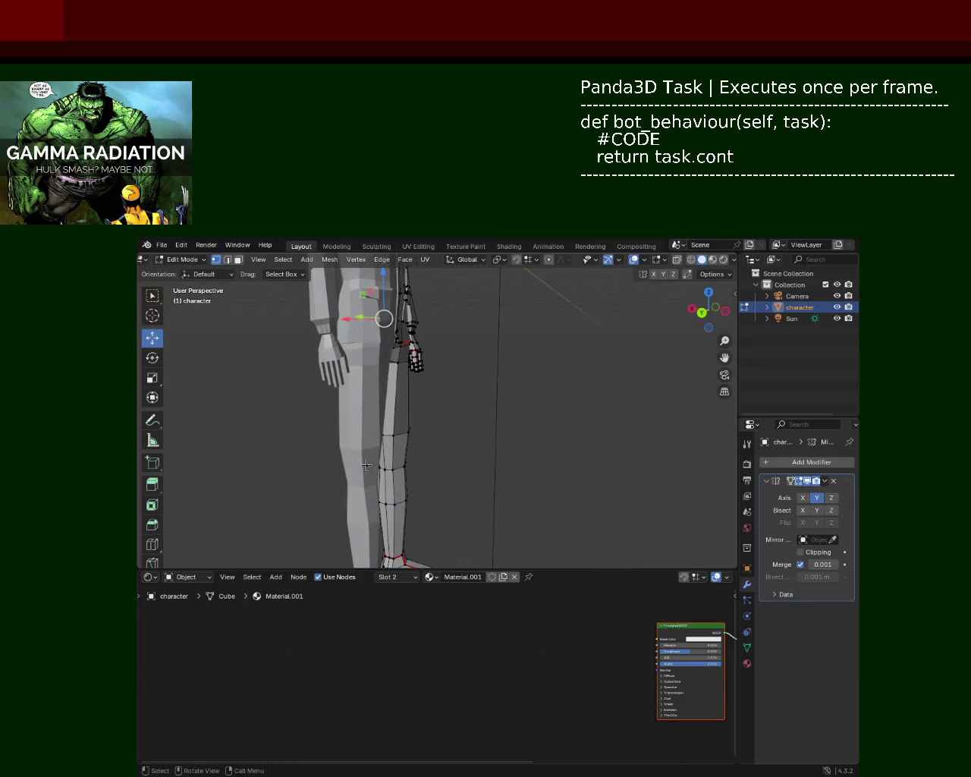
{"action": "mouse_move", "coordinate": [441, 400]}
{"action": "middle_mouse_down"}
{"action": "mouse_move", "coordinate": [445, 429]}
{"action": "mouse_move", "coordinate": [334, 386]}
{"action": "mouse_move", "coordinate": [490, 354]}
{"action": "mouse_move", "coordinate": [477, 336]}
{"action": "mouse_move", "coordinate": [447, 396]}
{"action": "mouse_move", "coordinate": [438, 473]}
{"action": "mouse_move", "coordinate": [520, 434]}
{"action": "middle_mouse_up"}
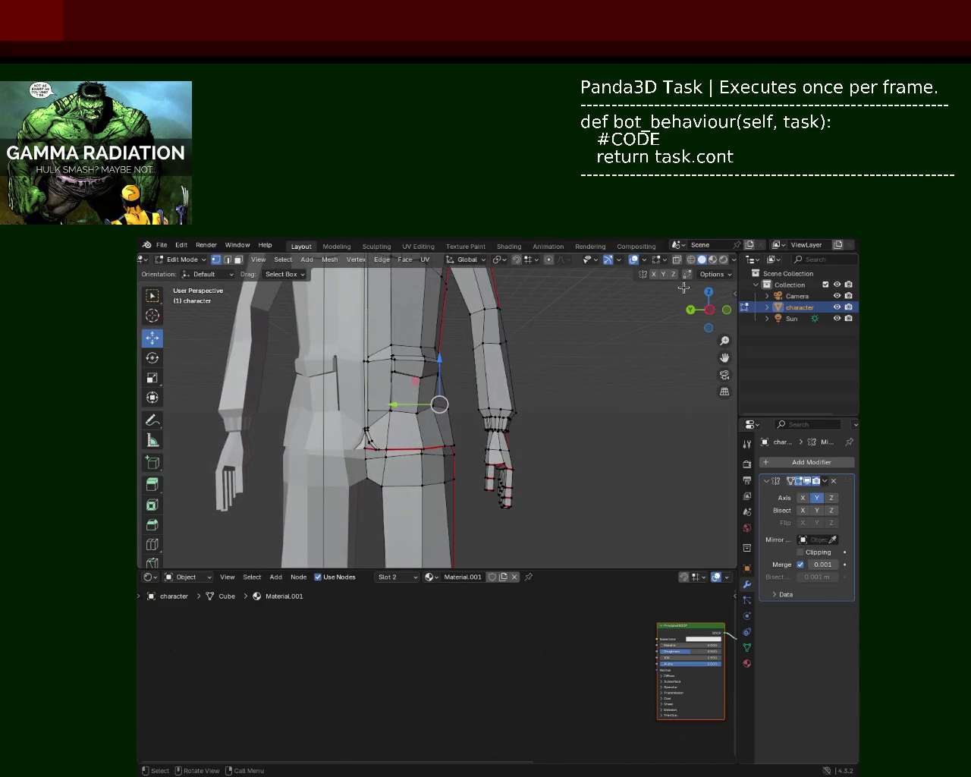
In wireframe view, lower the selected hip vertices slightly, then return to solid shading.
{"action": "left_click", "coordinate": [689, 260]}
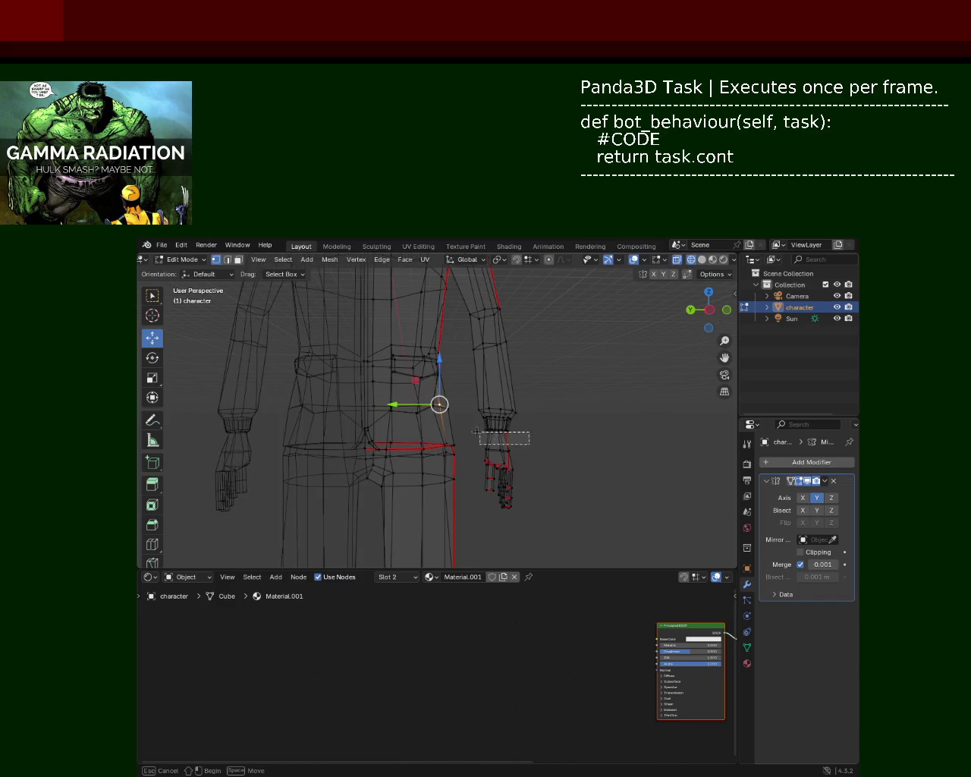
{"action": "left_click_drag", "start_coordinate": [499, 400], "coordinate": [497, 400]}
{"action": "left_click", "coordinate": [702, 260]}
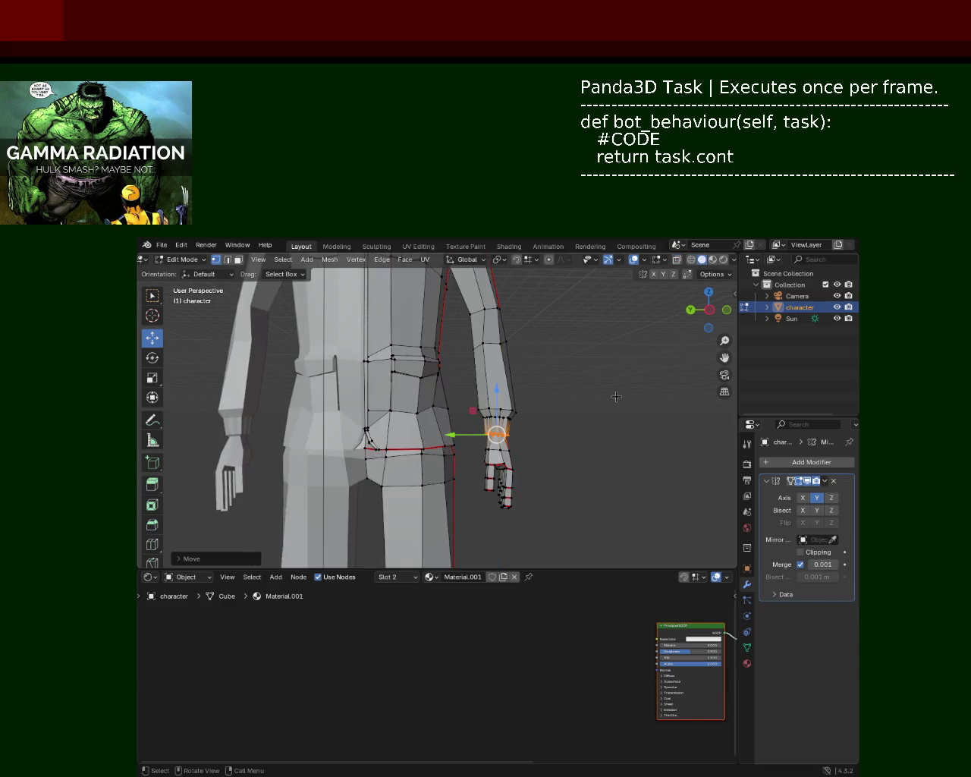
Move the wrist vertices on the other arm down, then deselect them.
{"action": "left_click", "coordinate": [539, 422]}
{"action": "middle_click_drag", "start_coordinate": [540, 423], "coordinate": [472, 430]}
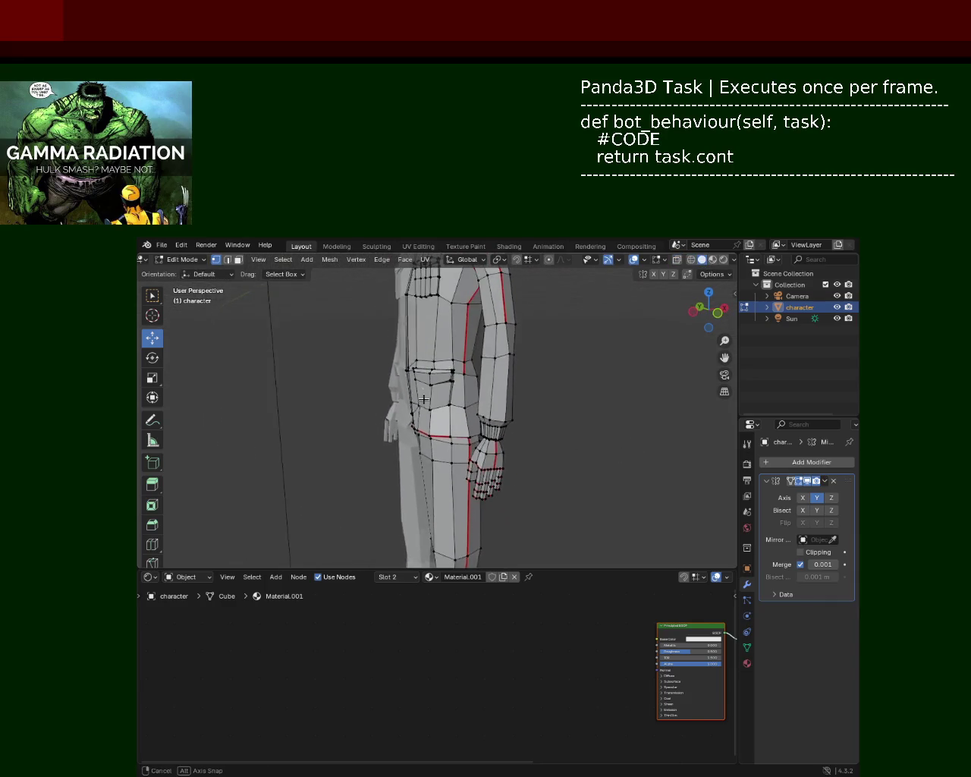
{"action": "scroll", "coordinate": [607, 422], "scroll_direction": "down", "scroll_amount": 2}
{"action": "middle_click_drag", "start_coordinate": [607, 422], "coordinate": [527, 415]}
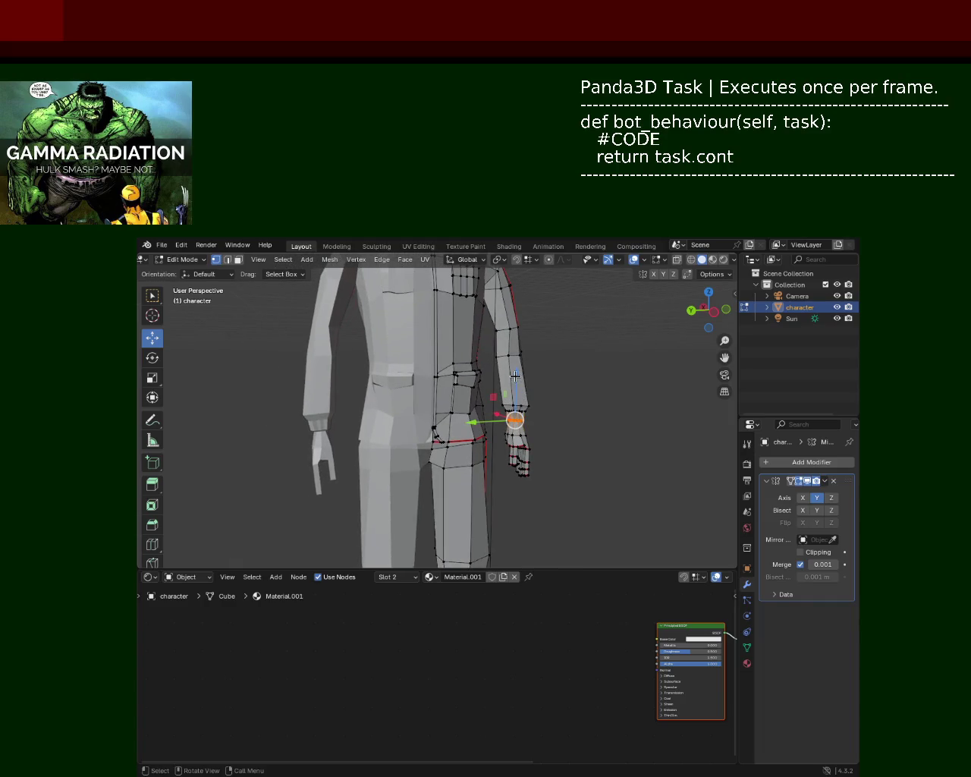
{"action": "left_click_drag", "start_coordinate": [515, 376], "coordinate": [517, 389]}
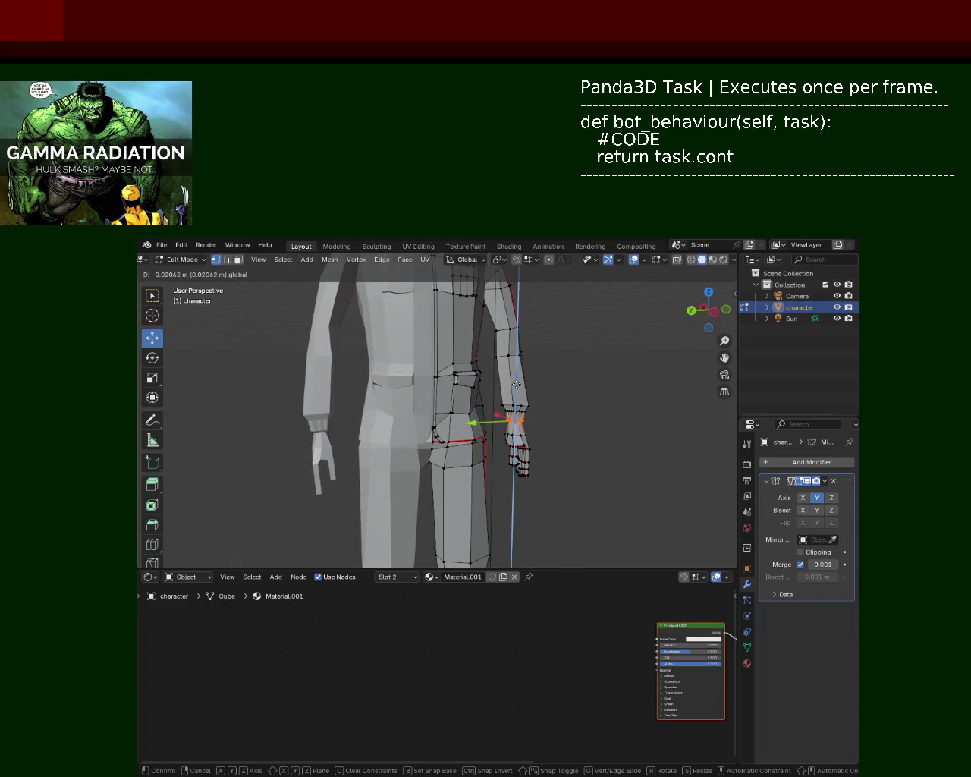
{"action": "left_click_drag", "start_coordinate": [517, 385], "coordinate": [515, 388]}
{"action": "left_click", "coordinate": [624, 364]}
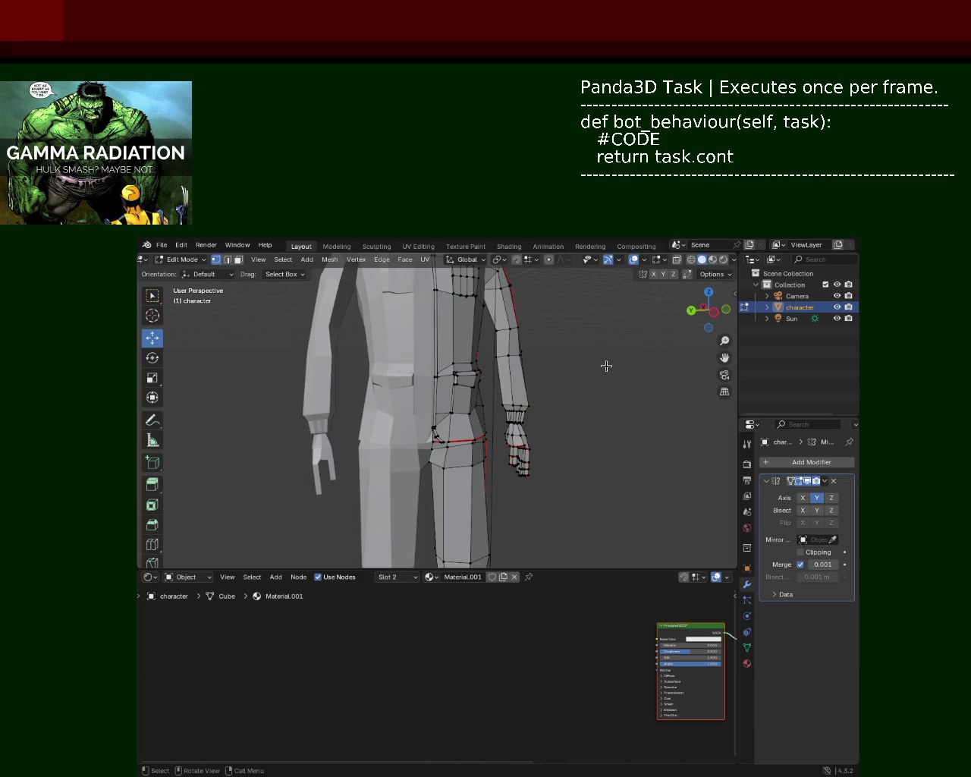
In wireframe view, move the wrist vertices down along Z, then switch back to solid shading.
{"action": "scroll", "coordinate": [563, 384], "scroll_direction": "down", "scroll_amount": 3}
{"action": "mouse_move", "coordinate": [546, 410]}
{"action": "middle_mouse_down"}
{"action": "mouse_move", "coordinate": [529, 343]}
{"action": "mouse_move", "coordinate": [485, 398]}
{"action": "mouse_move", "coordinate": [588, 416]}
{"action": "middle_mouse_up"}
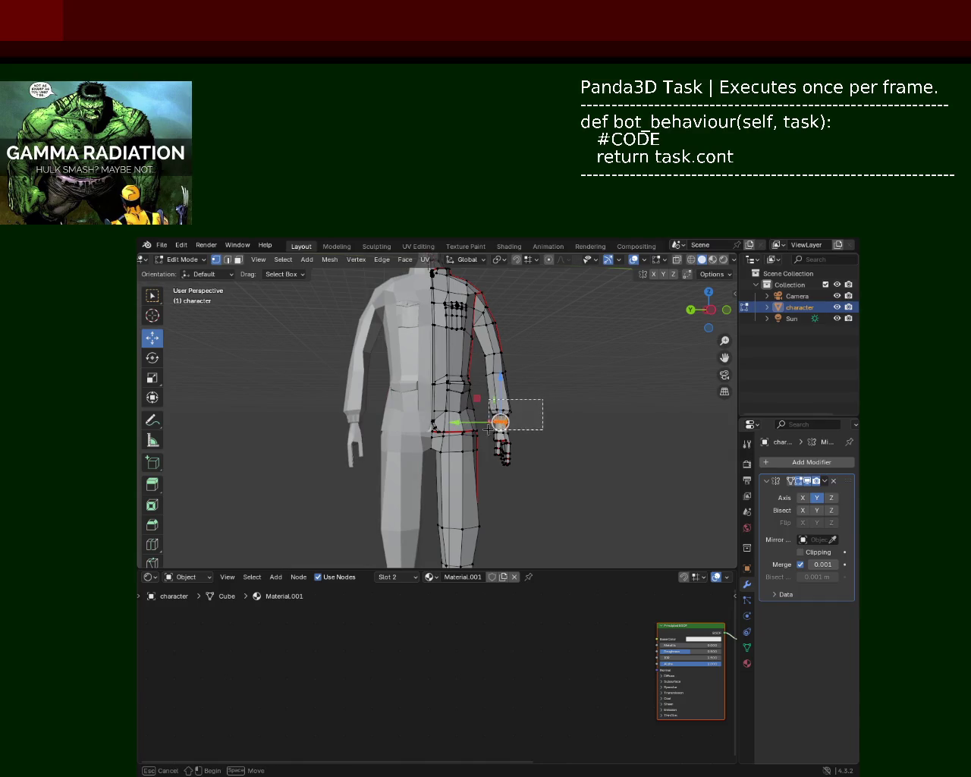
{"action": "left_click", "coordinate": [691, 261]}
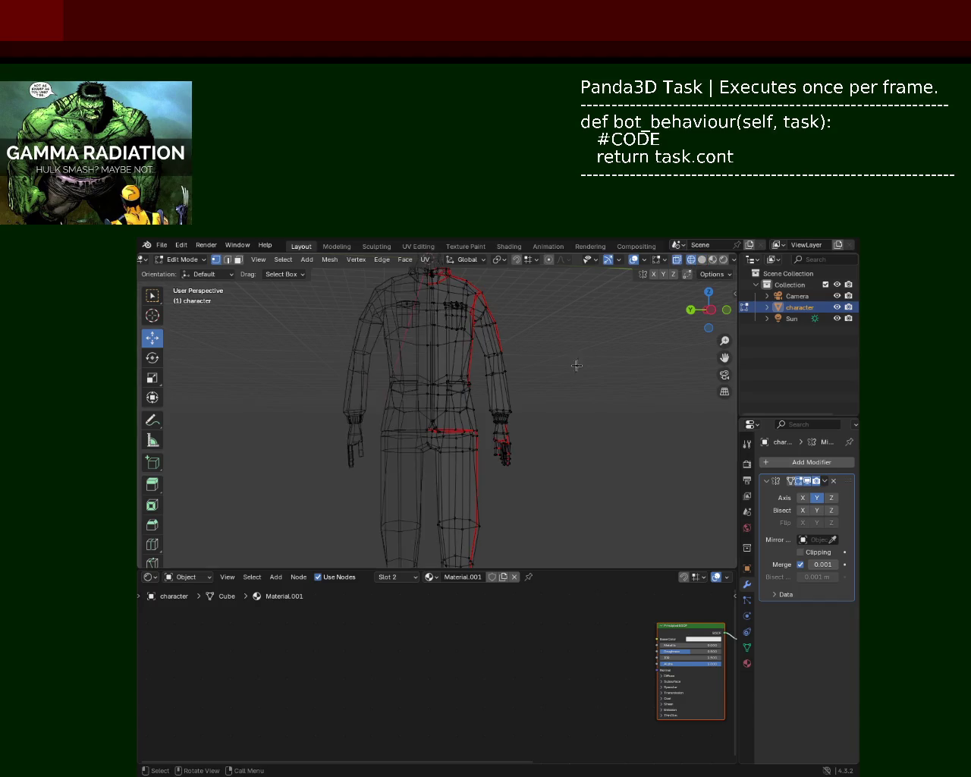
{"action": "key", "text": "z"}
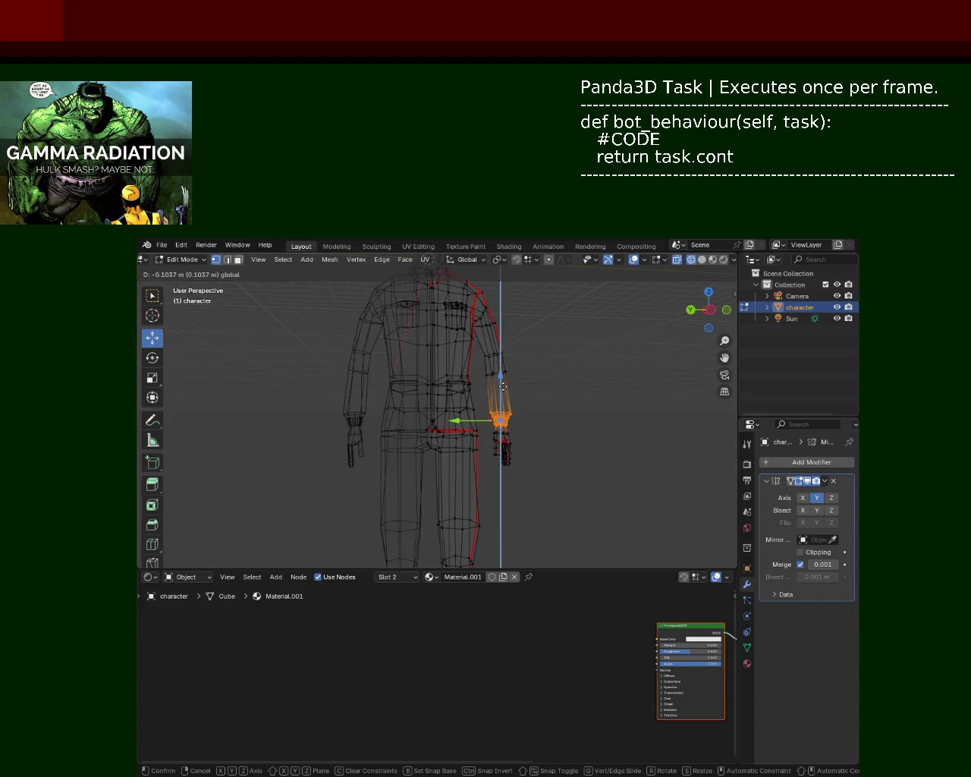
{"action": "left_click", "coordinate": [503, 387]}
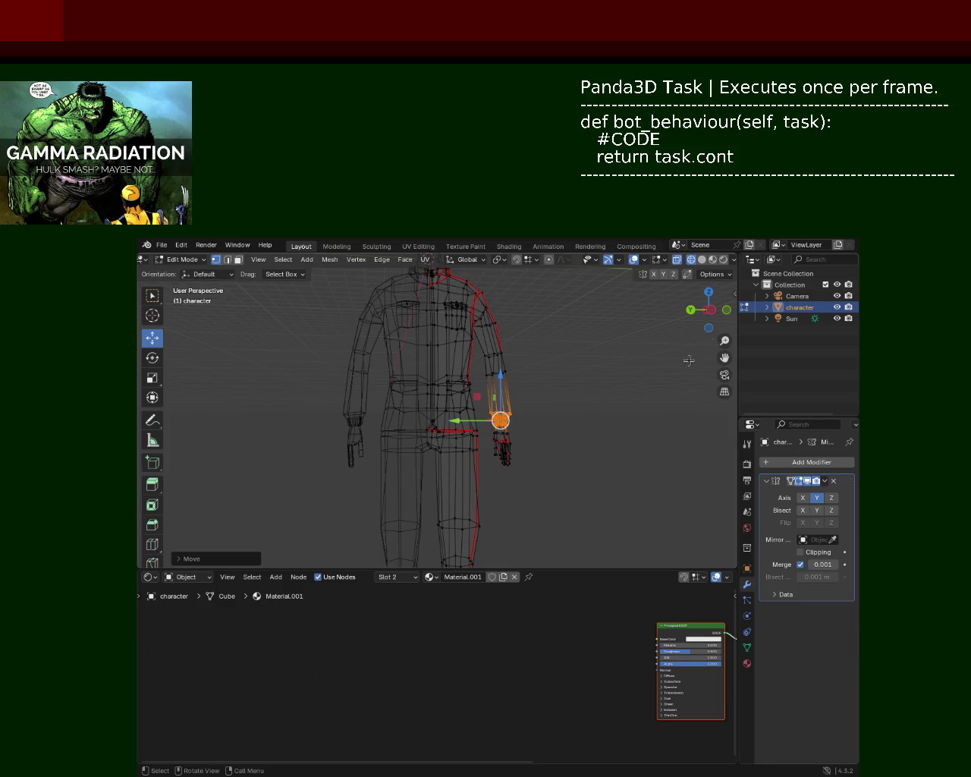
{"action": "left_click", "coordinate": [702, 260]}
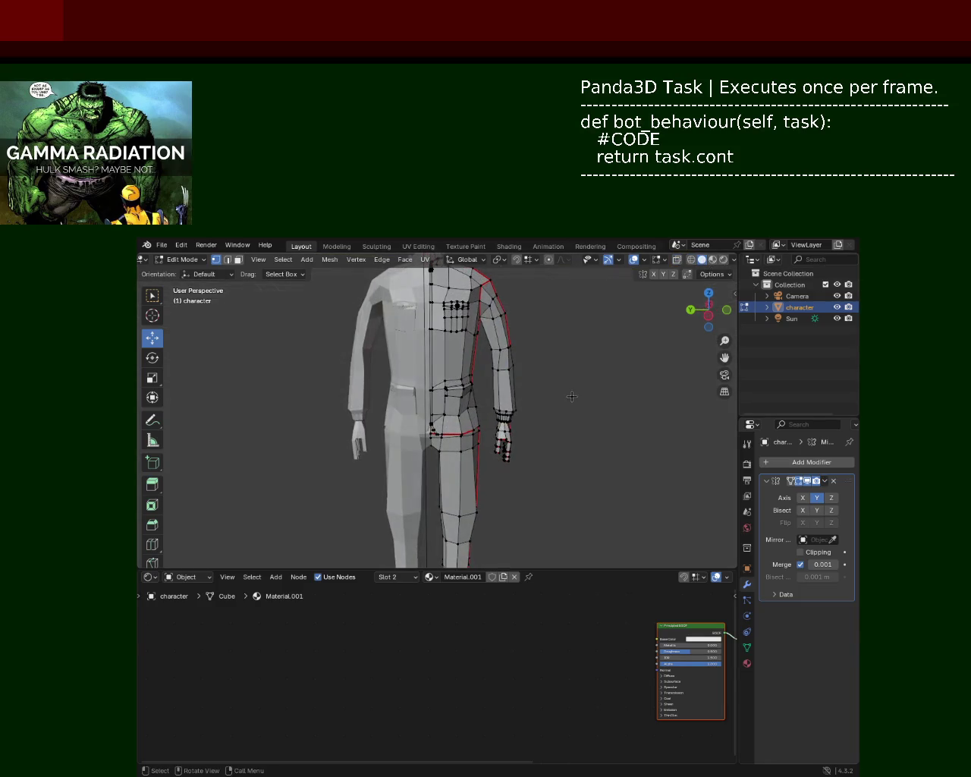
{"action": "scroll", "coordinate": [595, 371], "scroll_direction": "up", "scroll_amount": 2}
{"action": "scroll", "coordinate": [575, 358], "scroll_direction": "up", "scroll_amount": 2}
{"action": "scroll", "coordinate": [613, 361], "scroll_direction": "up", "scroll_amount": 2}
{"action": "mouse_move", "coordinate": [613, 361]}
{"action": "middle_mouse_down", "text": "shift"}
{"action": "mouse_move", "coordinate": [453, 393]}
{"action": "mouse_move", "coordinate": [622, 416]}
{"action": "middle_mouse_up", "text": "shift"}
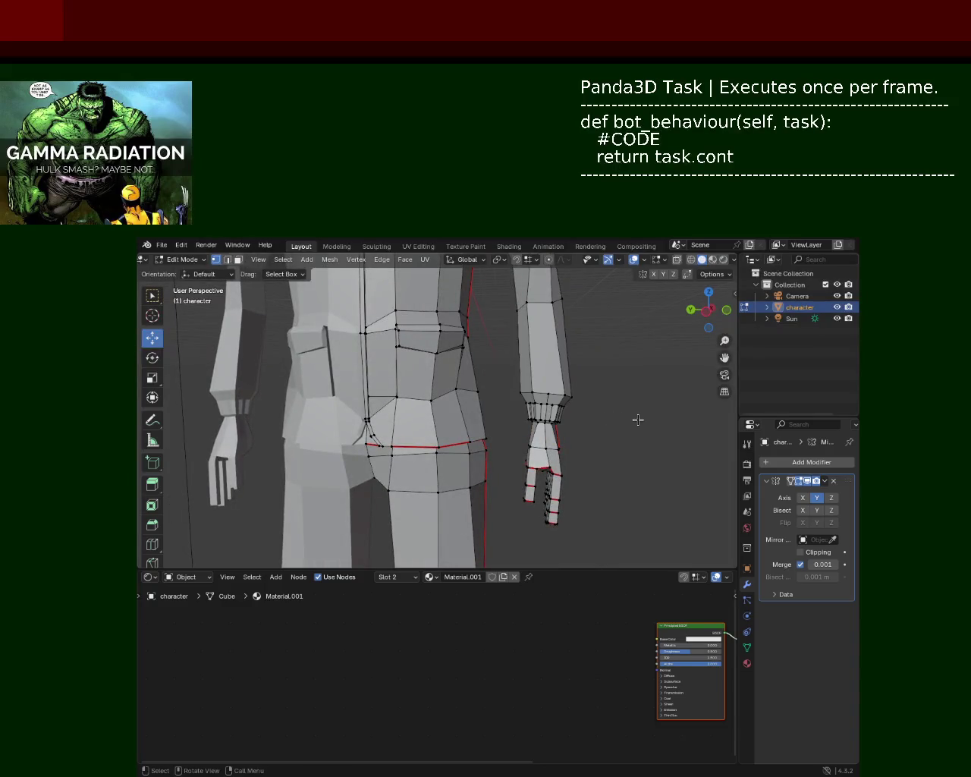
In see-through wireframe, select the elbow-area arm vertices and lower them along Z.
{"action": "scroll", "coordinate": [603, 371], "scroll_direction": "down", "scroll_amount": 5}
{"action": "mouse_move", "coordinate": [603, 371]}
{"action": "middle_mouse_down"}
{"action": "mouse_move", "coordinate": [492, 386]}
{"action": "mouse_move", "coordinate": [501, 400]}
{"action": "mouse_move", "coordinate": [544, 391]}
{"action": "middle_mouse_up"}
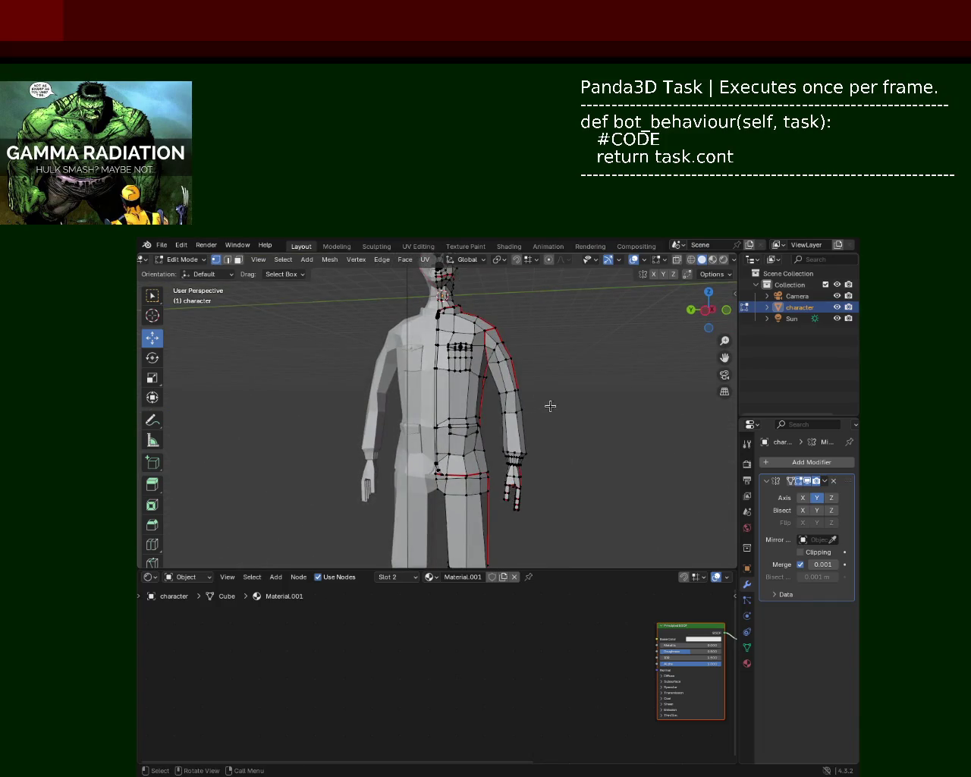
{"action": "left_click", "coordinate": [691, 261]}
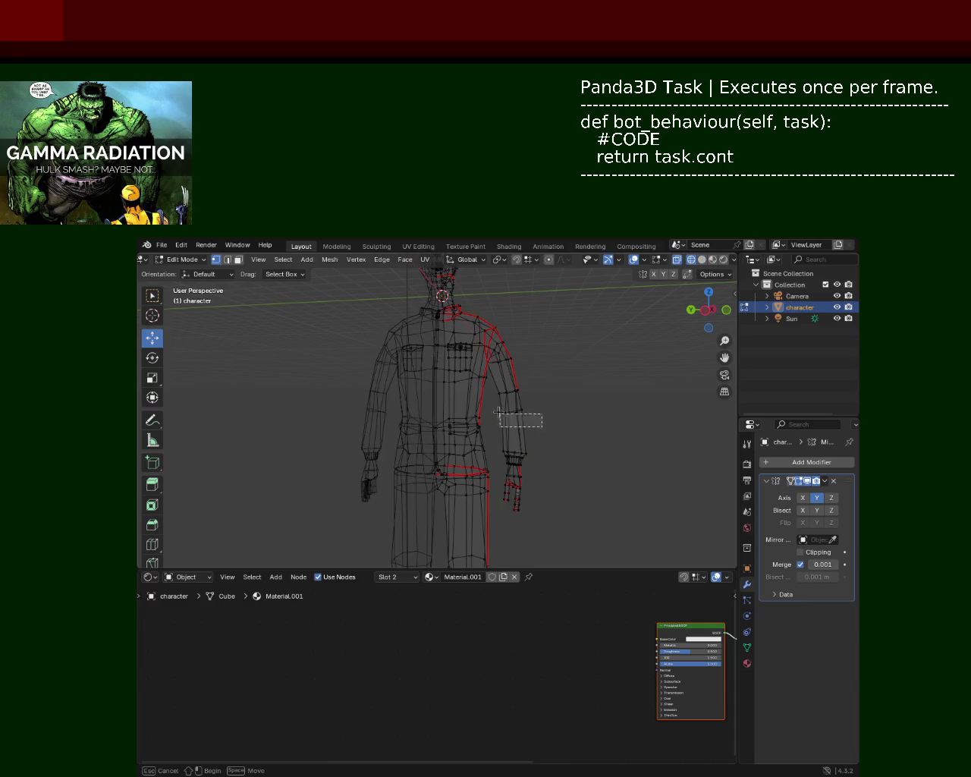
{"action": "left_click_drag", "start_coordinate": [508, 390], "coordinate": [516, 385]}
{"action": "left_click", "coordinate": [702, 260]}
{"action": "mouse_move", "coordinate": [607, 373]}
{"action": "middle_mouse_down"}
{"action": "mouse_move", "coordinate": [529, 404]}
{"action": "mouse_move", "coordinate": [471, 412]}
{"action": "mouse_move", "coordinate": [516, 412]}
{"action": "mouse_move", "coordinate": [456, 388]}
{"action": "mouse_move", "coordinate": [515, 367]}
{"action": "middle_mouse_up"}
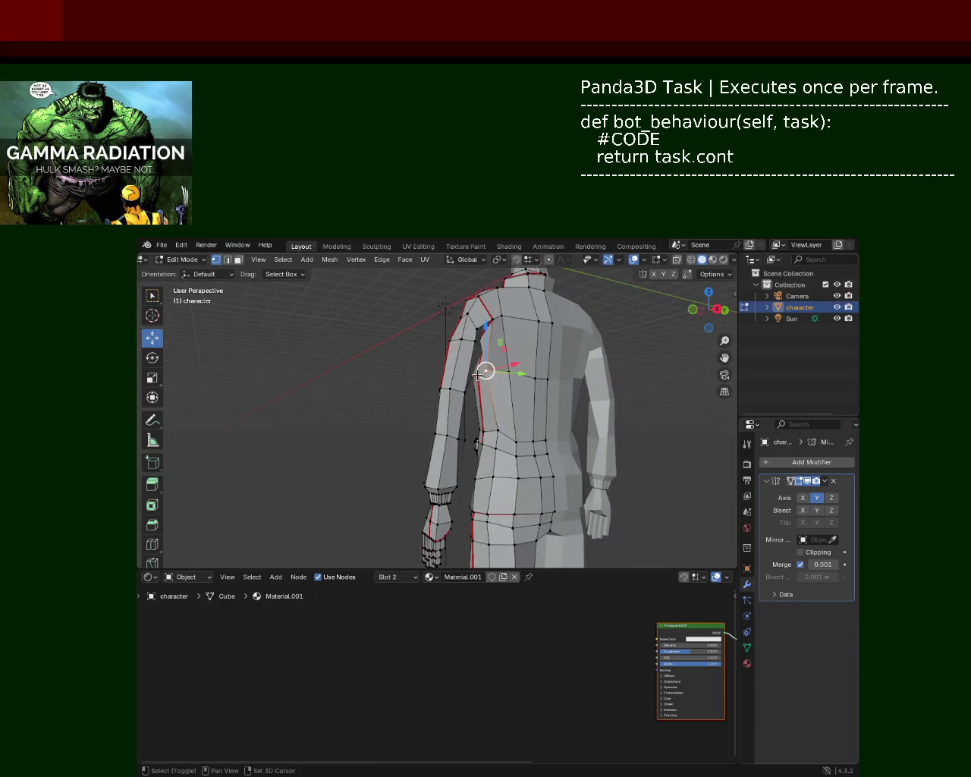
Push the jacket's back vertices along Y and raise the waist vertices along Z.
{"action": "left_click_drag", "start_coordinate": [525, 376], "coordinate": [535, 379]}
{"action": "mouse_move", "coordinate": [535, 378]}
{"action": "middle_mouse_down"}
{"action": "mouse_move", "coordinate": [563, 394]}
{"action": "mouse_move", "coordinate": [432, 387]}
{"action": "mouse_move", "coordinate": [565, 404]}
{"action": "mouse_move", "coordinate": [551, 419]}
{"action": "middle_mouse_up"}
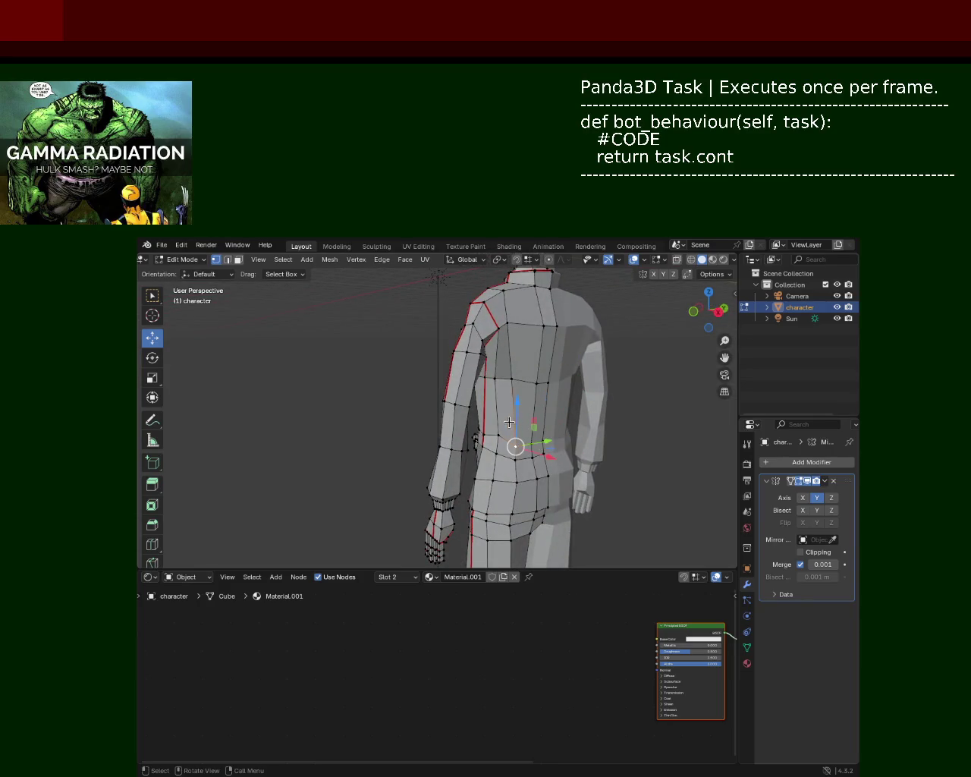
{"action": "key", "text": "g"}
{"action": "key", "text": "z"}
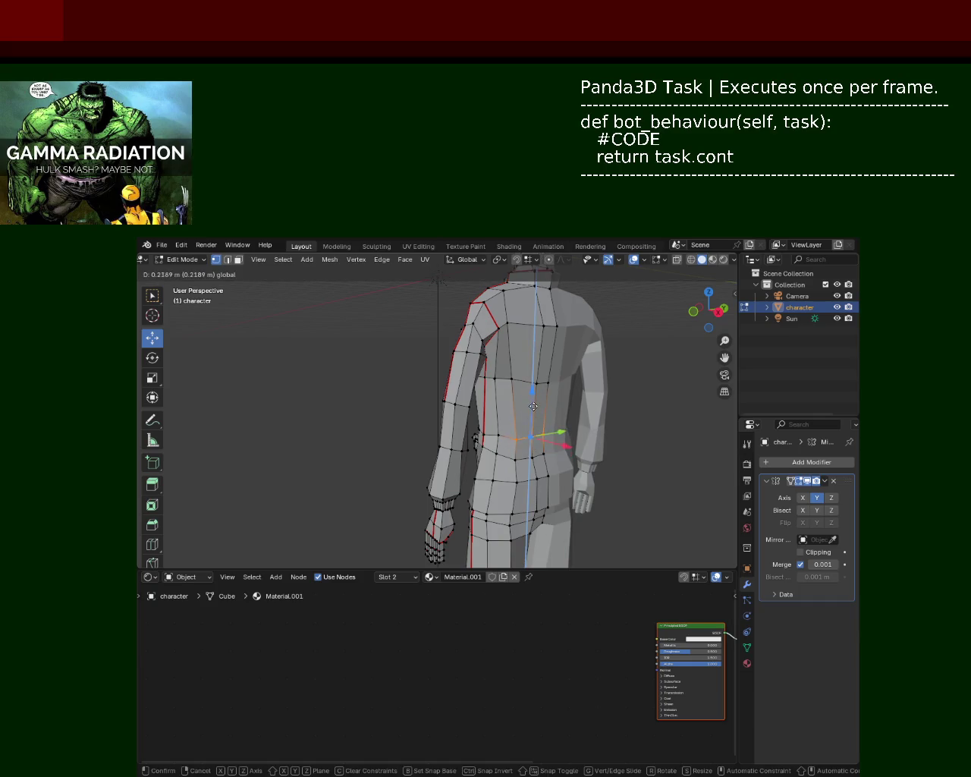
{"action": "left_click", "coordinate": [536, 404]}
{"action": "mouse_move", "coordinate": [685, 436]}
{"action": "middle_mouse_down"}
{"action": "mouse_move", "coordinate": [592, 410]}
{"action": "mouse_move", "coordinate": [516, 468]}
{"action": "middle_mouse_up"}
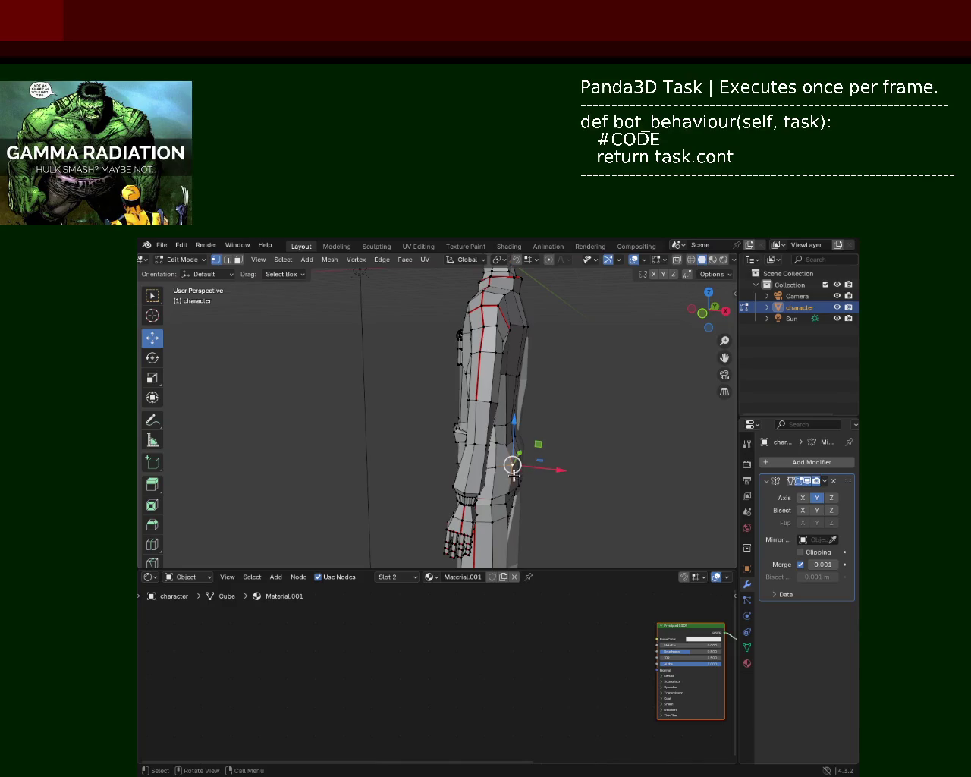
{"action": "key", "text": "g"}
{"action": "key", "text": "x"}
{"action": "key", "text": "Escape"}
{"action": "mouse_move", "coordinate": [577, 440]}
{"action": "middle_mouse_down"}
{"action": "mouse_move", "coordinate": [546, 433]}
{"action": "mouse_move", "coordinate": [545, 394]}
{"action": "mouse_move", "coordinate": [506, 434]}
{"action": "mouse_move", "coordinate": [423, 419]}
{"action": "mouse_move", "coordinate": [495, 427]}
{"action": "mouse_move", "coordinate": [430, 395]}
{"action": "mouse_move", "coordinate": [521, 392]}
{"action": "middle_mouse_up"}
Nudge the front-edge jacket vertices along Y and reposition one vertex near the pocket.
{"action": "left_click", "coordinate": [483, 372]}
{"action": "mouse_move", "coordinate": [441, 384]}
{"action": "middle_mouse_down"}
{"action": "mouse_move", "coordinate": [494, 416]}
{"action": "mouse_move", "coordinate": [423, 377]}
{"action": "middle_mouse_up"}
{"action": "left_click_drag", "start_coordinate": [389, 356], "coordinate": [390, 356]}
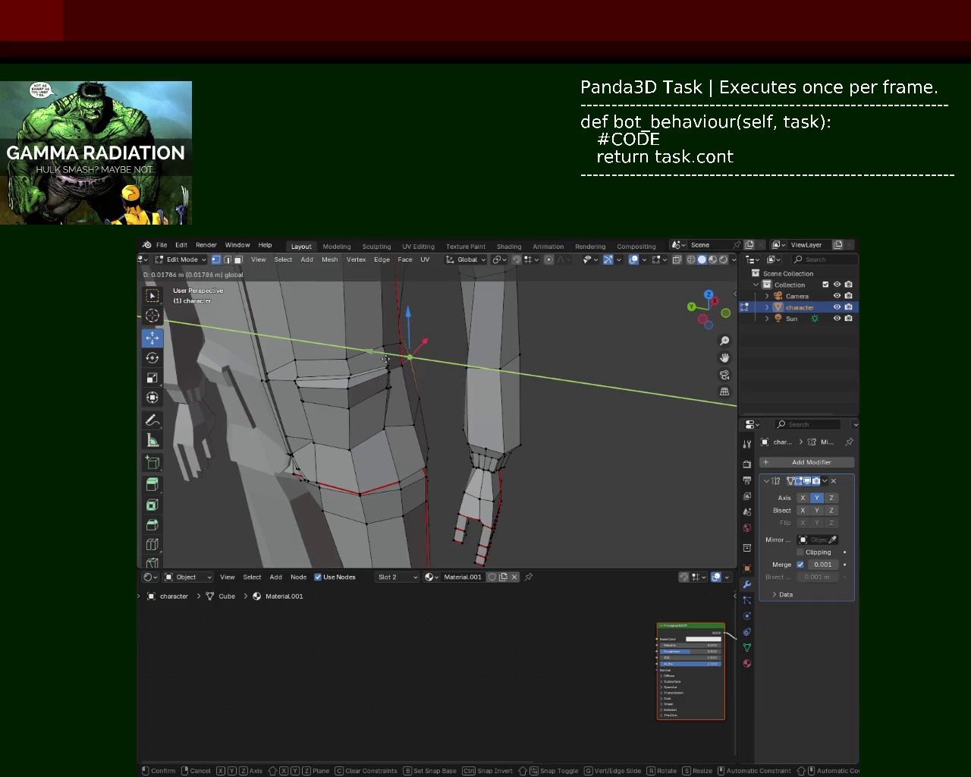
{"action": "mouse_move", "coordinate": [408, 324]}
{"action": "middle_mouse_down"}
{"action": "mouse_move", "coordinate": [406, 378]}
{"action": "mouse_move", "coordinate": [488, 417]}
{"action": "mouse_move", "coordinate": [390, 396]}
{"action": "middle_mouse_up"}
{"action": "scroll", "coordinate": [406, 378], "scroll_direction": "up", "scroll_amount": 3}
{"action": "scroll", "coordinate": [379, 365], "scroll_direction": "up", "scroll_amount": 3}
{"action": "key", "text": "g"}
{"action": "left_click", "coordinate": [425, 423]}
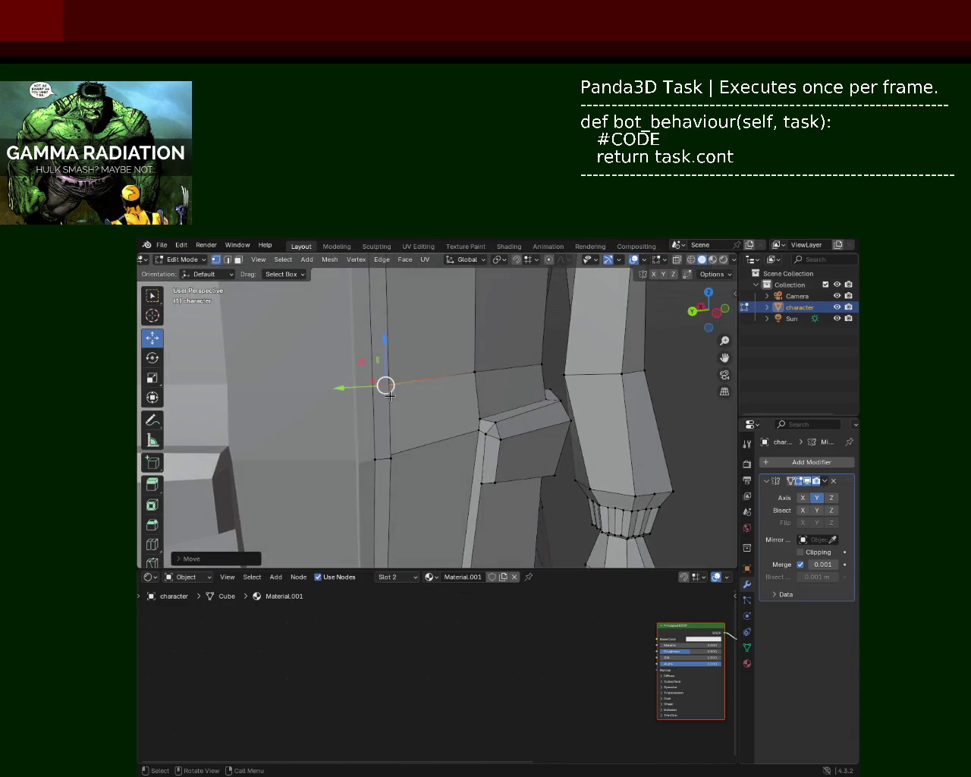
Slide the centre-edge vertex along its edge with Vertex Slide (Shift+V).
{"action": "left_click", "coordinate": [375, 458]}
{"action": "scroll", "coordinate": [443, 405], "scroll_direction": "down", "scroll_amount": 1}
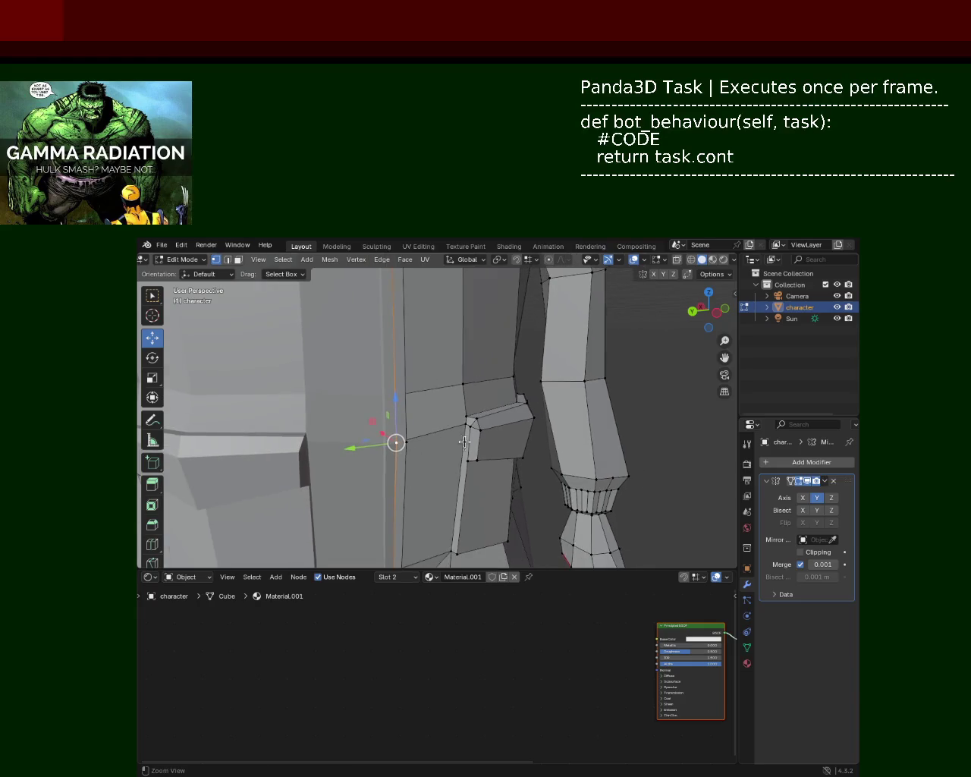
{"action": "scroll", "coordinate": [455, 425], "scroll_direction": "down", "scroll_amount": 1}
{"action": "scroll", "coordinate": [440, 349], "scroll_direction": "down", "scroll_amount": 1}
{"action": "key", "text": "ctrl+e"}
{"action": "left_click", "coordinate": [430, 422]}
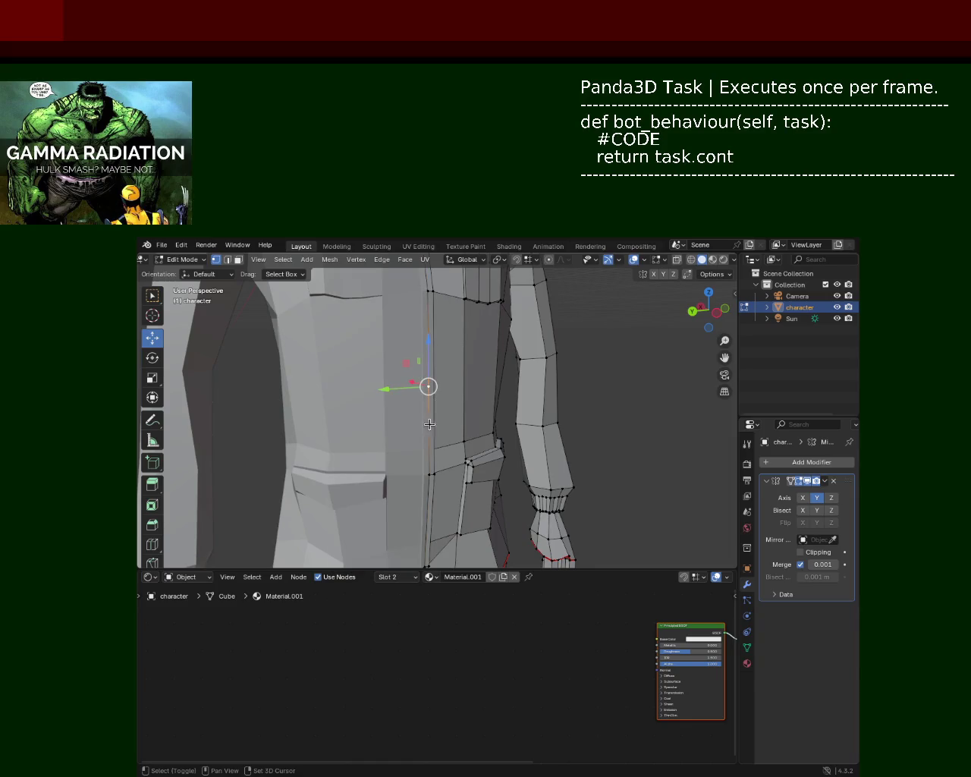
{"action": "key", "text": "shift+v"}
{"action": "left_click", "coordinate": [431, 493]}
{"action": "scroll", "coordinate": [427, 455], "scroll_direction": "up", "scroll_amount": 3}
{"action": "scroll", "coordinate": [413, 475], "scroll_direction": "up", "scroll_amount": 2}
{"action": "scroll", "coordinate": [402, 475], "scroll_direction": "up", "scroll_amount": 2}
Select the vertices along the lower edge, then clear the selection.
{"action": "left_click", "coordinate": [418, 482], "text": "shift"}
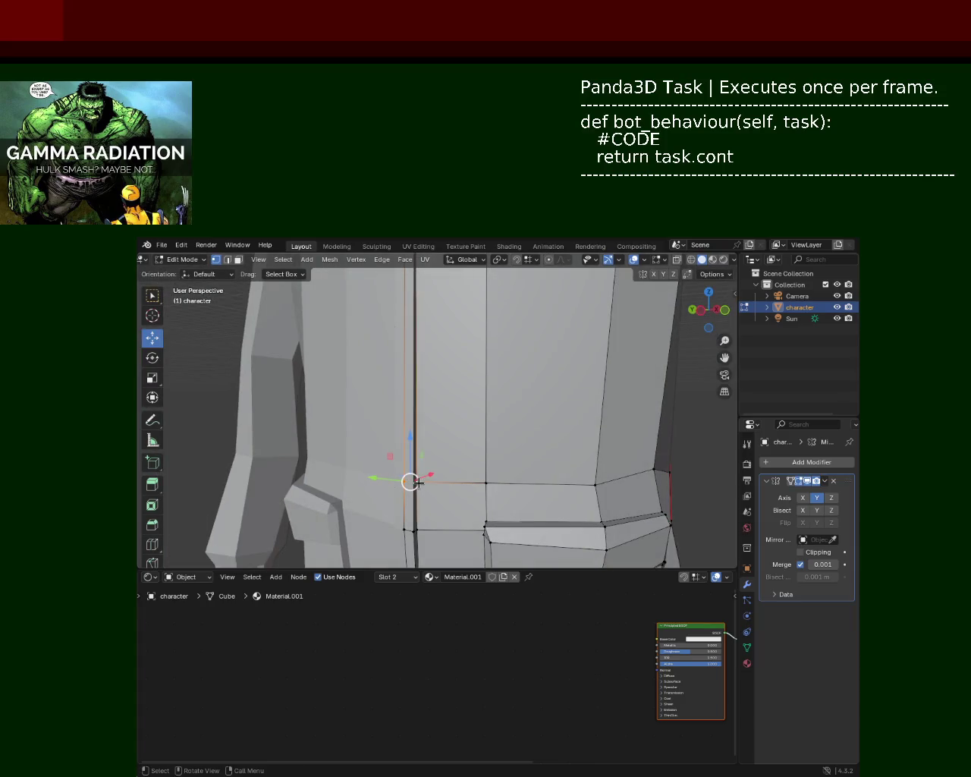
{"action": "left_click", "coordinate": [474, 454]}
{"action": "left_click", "coordinate": [398, 481]}
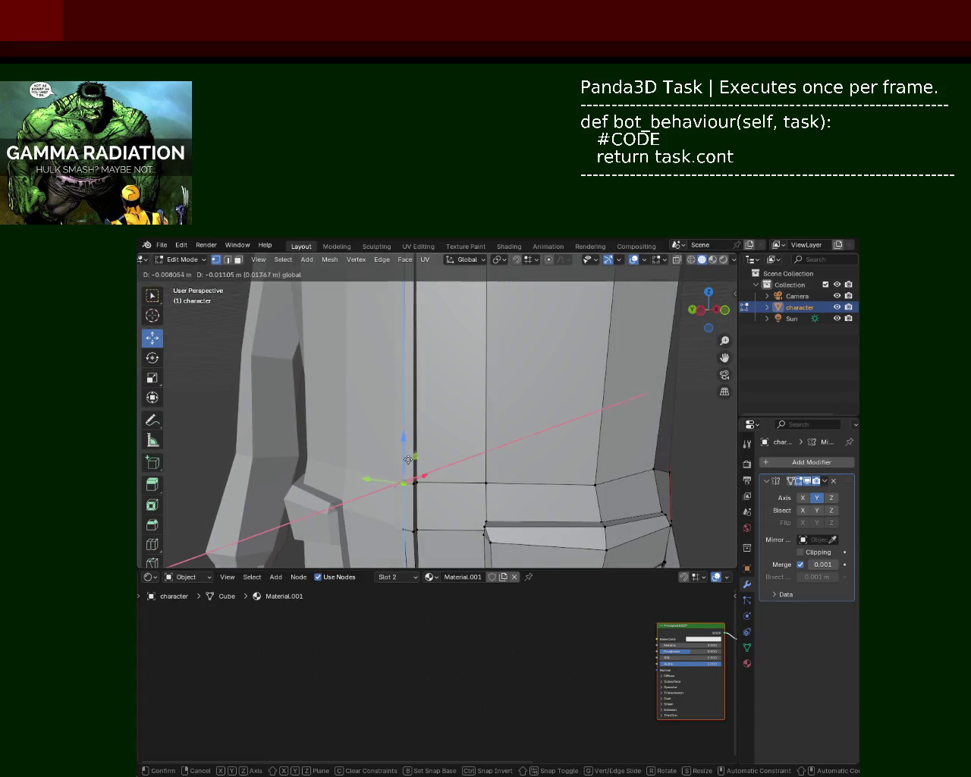
{"action": "left_click", "coordinate": [445, 456]}
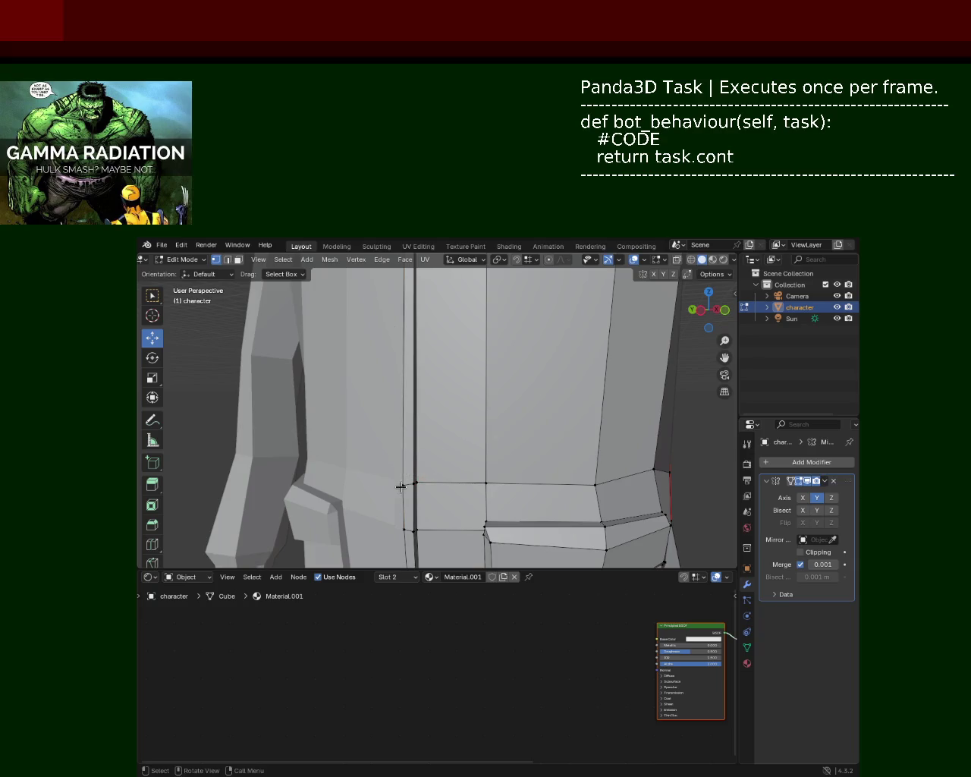
{"action": "mouse_move", "coordinate": [451, 448]}
{"action": "middle_mouse_down", "text": "ctrl"}
{"action": "mouse_move", "coordinate": [443, 424]}
{"action": "mouse_move", "coordinate": [467, 411]}
{"action": "middle_mouse_up", "text": "ctrl"}
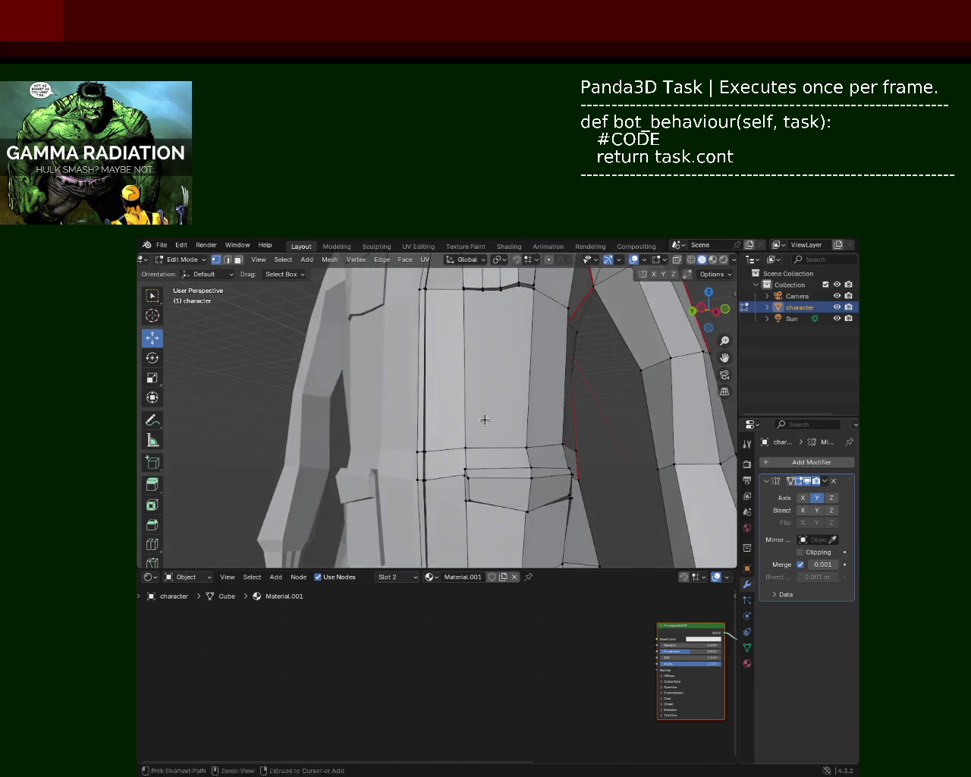
Select the jacket edge by the hip pocket and move it along the X axis.
{"action": "left_click_drag", "start_coordinate": [464, 421], "coordinate": [464, 424]}
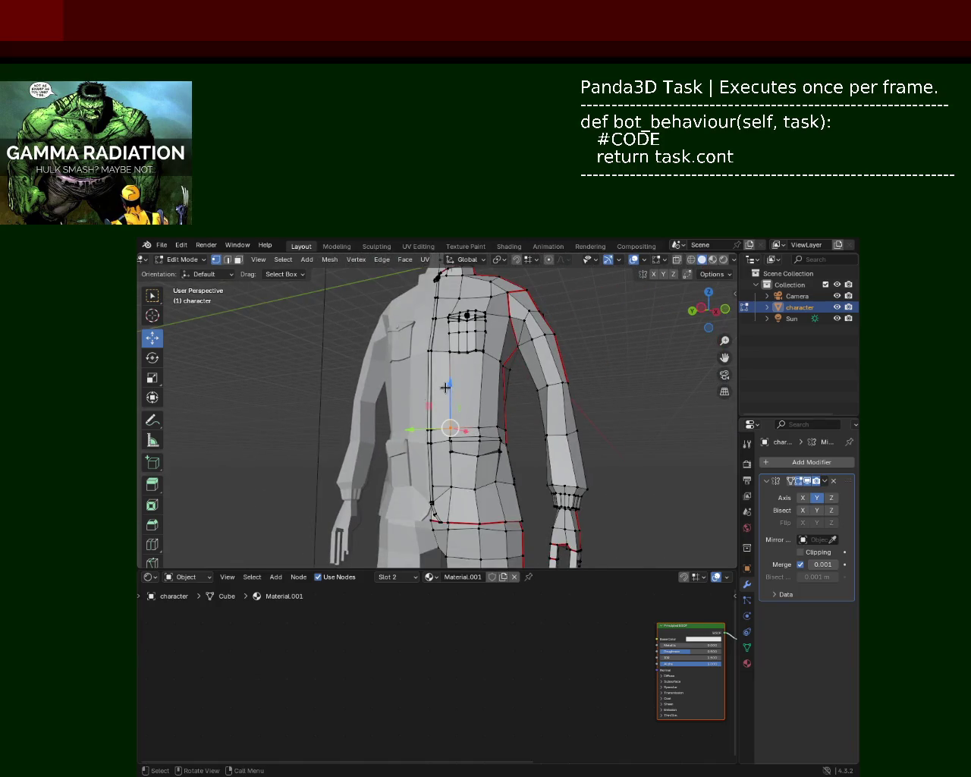
{"action": "middle_click_drag", "start_coordinate": [465, 424], "coordinate": [478, 399]}
{"action": "mouse_move", "coordinate": [417, 431]}
{"action": "middle_mouse_down"}
{"action": "mouse_move", "coordinate": [552, 460]}
{"action": "mouse_move", "coordinate": [494, 479]}
{"action": "mouse_move", "coordinate": [446, 369]}
{"action": "middle_mouse_up"}
{"action": "left_click", "coordinate": [457, 404]}
{"action": "mouse_move", "coordinate": [457, 403]}
{"action": "middle_mouse_down"}
{"action": "mouse_move", "coordinate": [460, 382]}
{"action": "mouse_move", "coordinate": [514, 442]}
{"action": "middle_mouse_up"}
{"action": "left_click_drag", "start_coordinate": [401, 412], "coordinate": [403, 414]}
{"action": "mouse_move", "coordinate": [403, 414]}
{"action": "middle_mouse_down"}
{"action": "mouse_move", "coordinate": [465, 434]}
{"action": "mouse_move", "coordinate": [529, 356]}
{"action": "middle_mouse_up"}
{"action": "scroll", "coordinate": [466, 434], "scroll_direction": "down", "scroll_amount": 3}
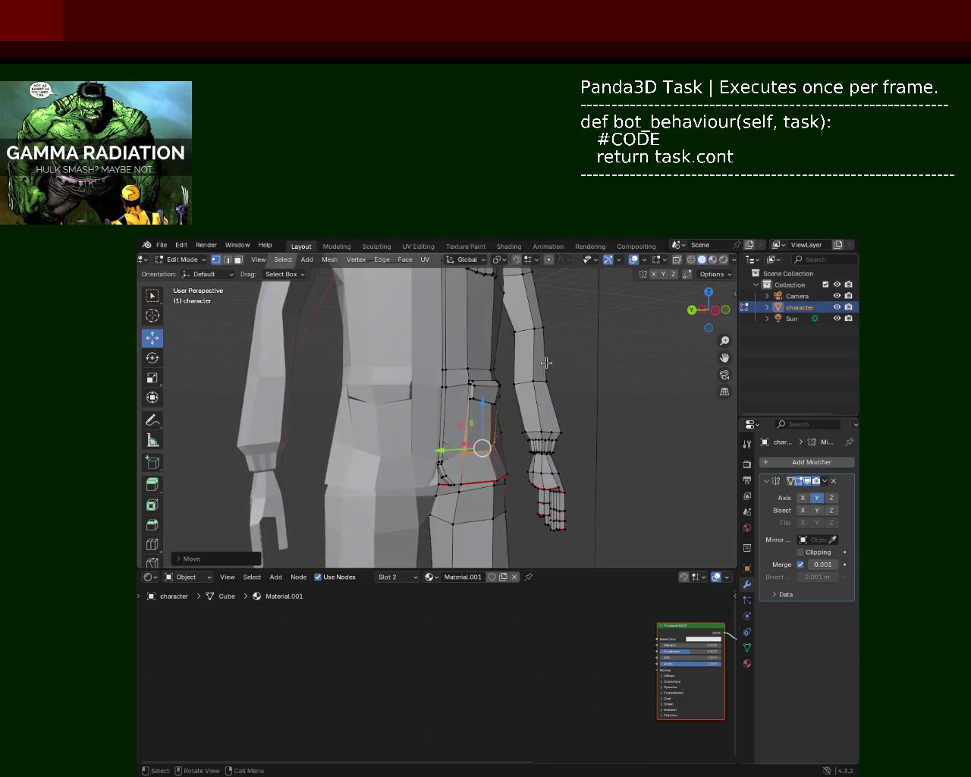
{"action": "middle_click_drag", "start_coordinate": [528, 411], "coordinate": [455, 444]}
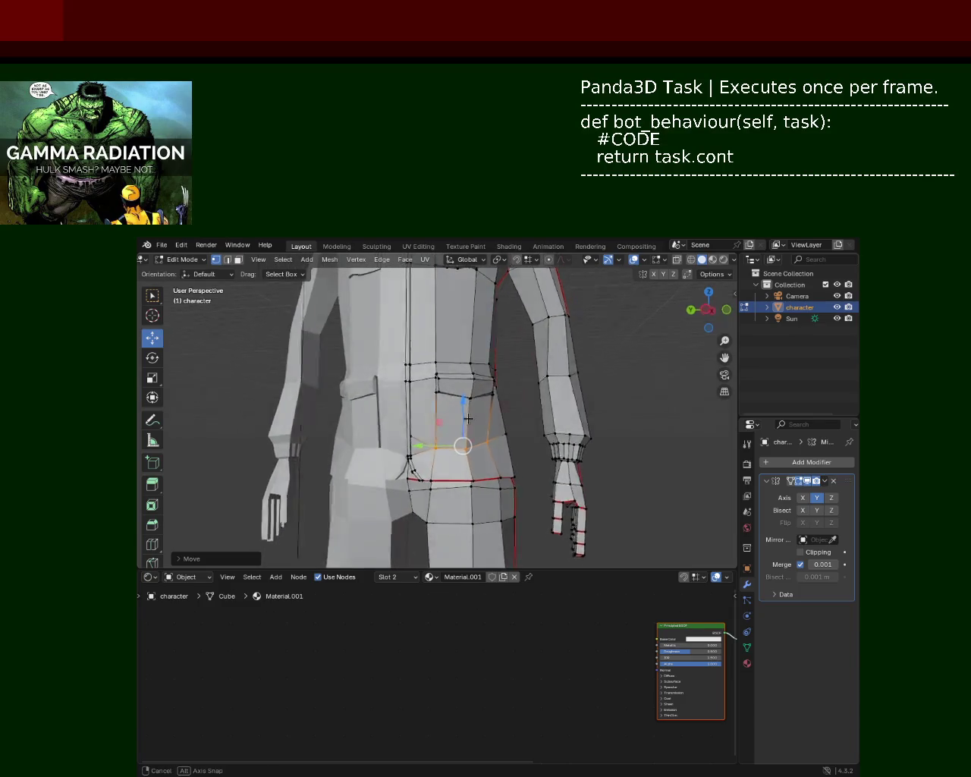
{"action": "key", "text": "g"}
{"action": "key", "text": "y"}
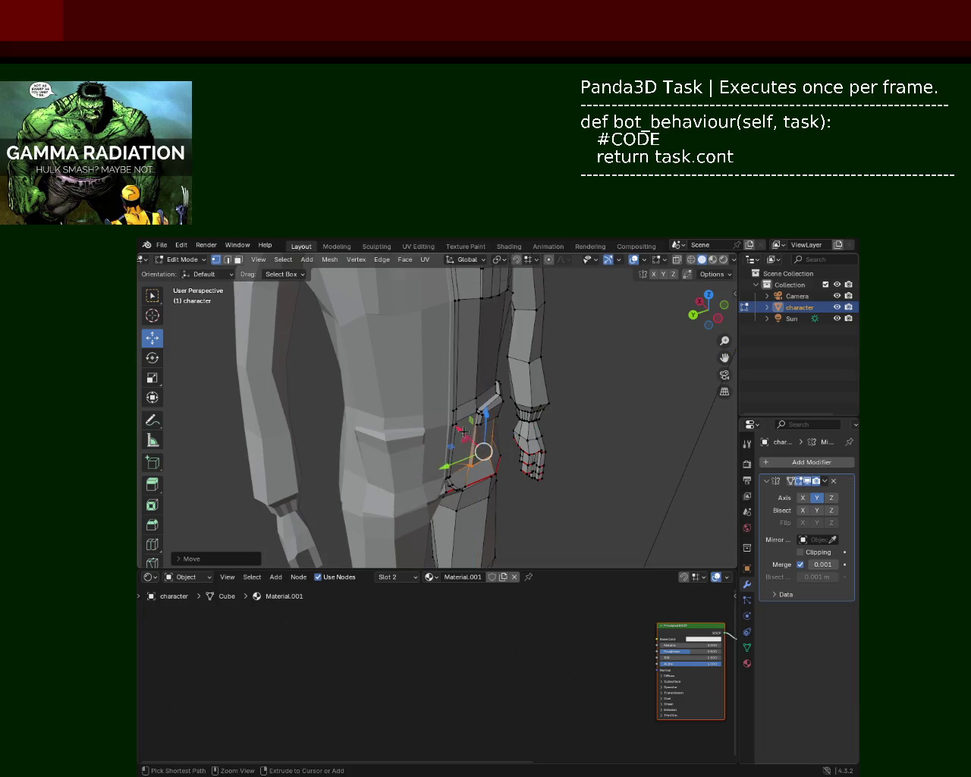
{"action": "key", "text": "x"}
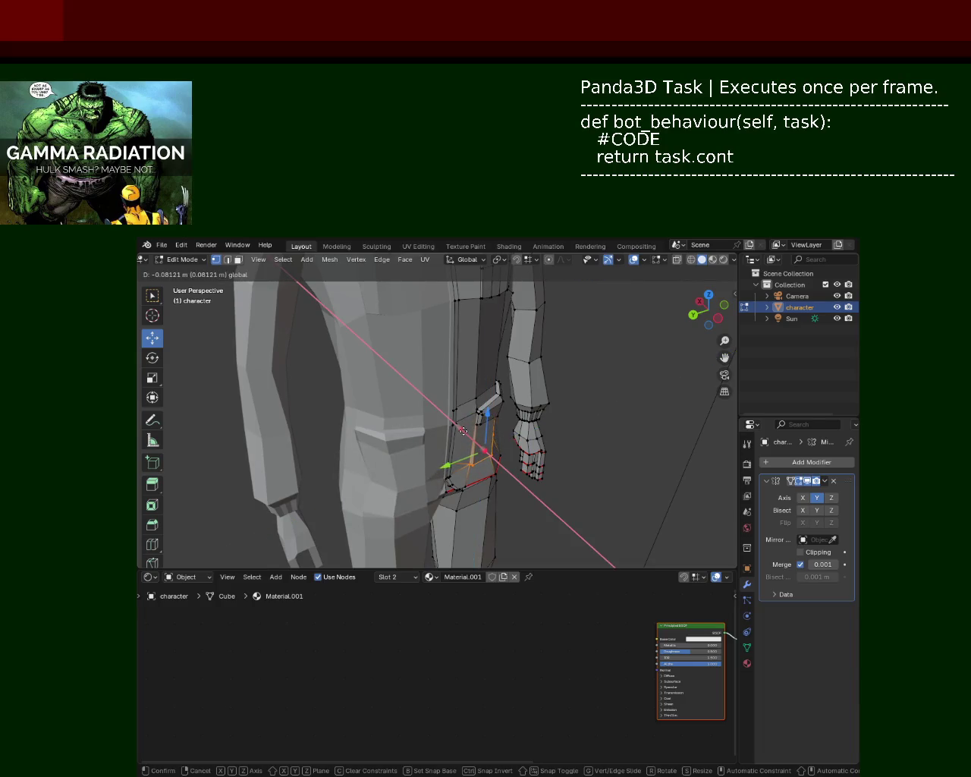
{"action": "left_click", "coordinate": [463, 430]}
Slide the jacket edge along the Y axis and save character_2.blend.
{"action": "mouse_move", "coordinate": [618, 436]}
{"action": "middle_mouse_down"}
{"action": "mouse_move", "coordinate": [541, 430]}
{"action": "mouse_move", "coordinate": [503, 412]}
{"action": "mouse_move", "coordinate": [504, 451]}
{"action": "mouse_move", "coordinate": [429, 459]}
{"action": "mouse_move", "coordinate": [470, 469]}
{"action": "middle_mouse_up"}
{"action": "mouse_move", "coordinate": [487, 430]}
{"action": "left_mouse_down"}
{"action": "mouse_move", "coordinate": [469, 461]}
{"action": "mouse_move", "coordinate": [448, 460]}
{"action": "left_mouse_up"}
{"action": "left_click", "coordinate": [448, 461]}
{"action": "mouse_move", "coordinate": [477, 466]}
{"action": "middle_mouse_down"}
{"action": "mouse_move", "coordinate": [413, 464]}
{"action": "mouse_move", "coordinate": [513, 403]}
{"action": "mouse_move", "coordinate": [544, 421]}
{"action": "mouse_move", "coordinate": [560, 392]}
{"action": "mouse_move", "coordinate": [514, 418]}
{"action": "mouse_move", "coordinate": [464, 416]}
{"action": "mouse_move", "coordinate": [507, 413]}
{"action": "mouse_move", "coordinate": [455, 421]}
{"action": "mouse_move", "coordinate": [445, 433]}
{"action": "middle_mouse_up"}
{"action": "key", "text": "ctrl+s"}
Slide an arm vertex along the Y axis to refine the sleeve outline.
{"action": "left_click", "coordinate": [468, 406]}
{"action": "mouse_move", "coordinate": [437, 413]}
{"action": "left_mouse_down"}
{"action": "mouse_move", "coordinate": [459, 409]}
{"action": "mouse_move", "coordinate": [481, 426]}
{"action": "left_mouse_up"}
{"action": "middle_click_drag", "start_coordinate": [481, 425], "coordinate": [454, 409]}
{"action": "left_click_drag", "start_coordinate": [408, 414], "coordinate": [426, 413]}
{"action": "left_click", "coordinate": [428, 413]}
{"action": "mouse_move", "coordinate": [429, 414]}
{"action": "middle_mouse_down"}
{"action": "mouse_move", "coordinate": [451, 441]}
{"action": "mouse_move", "coordinate": [453, 335]}
{"action": "mouse_move", "coordinate": [418, 387]}
{"action": "mouse_move", "coordinate": [354, 375]}
{"action": "mouse_move", "coordinate": [451, 390]}
{"action": "mouse_move", "coordinate": [497, 416]}
{"action": "middle_mouse_up"}
{"action": "mouse_move", "coordinate": [419, 331]}
{"action": "middle_mouse_down"}
{"action": "mouse_move", "coordinate": [434, 390]}
{"action": "mouse_move", "coordinate": [501, 426]}
{"action": "mouse_move", "coordinate": [506, 340]}
{"action": "mouse_move", "coordinate": [527, 400]}
{"action": "mouse_move", "coordinate": [505, 397]}
{"action": "mouse_move", "coordinate": [507, 339]}
{"action": "mouse_move", "coordinate": [472, 454]}
{"action": "middle_mouse_up"}
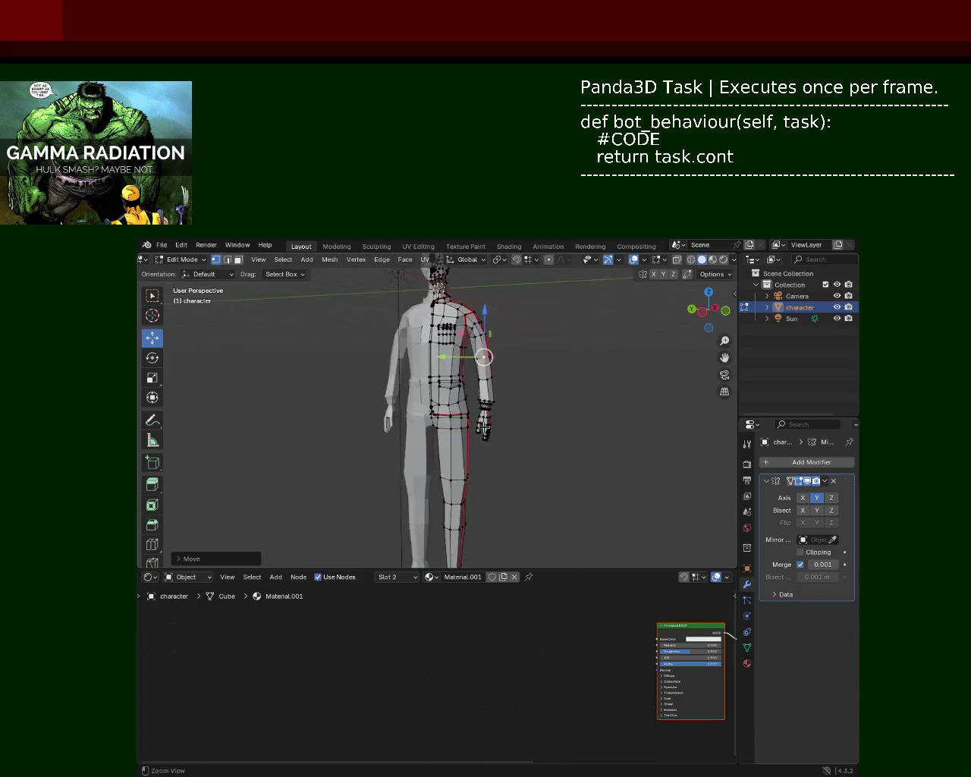
Save character_2.blend and box-select the hand vertices in wireframe view.
{"action": "mouse_move", "coordinate": [495, 322]}
{"action": "middle_mouse_down"}
{"action": "mouse_move", "coordinate": [326, 466]}
{"action": "mouse_move", "coordinate": [341, 435]}
{"action": "mouse_move", "coordinate": [533, 475]}
{"action": "mouse_move", "coordinate": [534, 458]}
{"action": "mouse_move", "coordinate": [501, 418]}
{"action": "mouse_move", "coordinate": [476, 431]}
{"action": "mouse_move", "coordinate": [487, 430]}
{"action": "middle_mouse_up"}
{"action": "key", "text": "ctrl+s"}
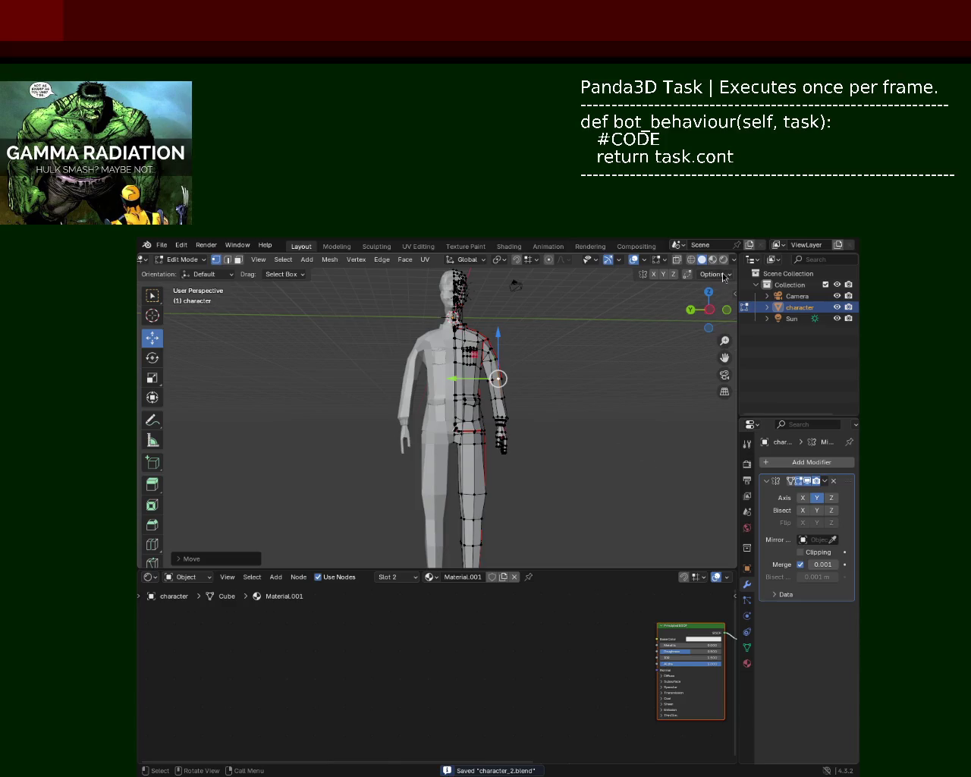
{"action": "left_click", "coordinate": [690, 259]}
{"action": "left_click_drag", "start_coordinate": [526, 484], "coordinate": [491, 440]}
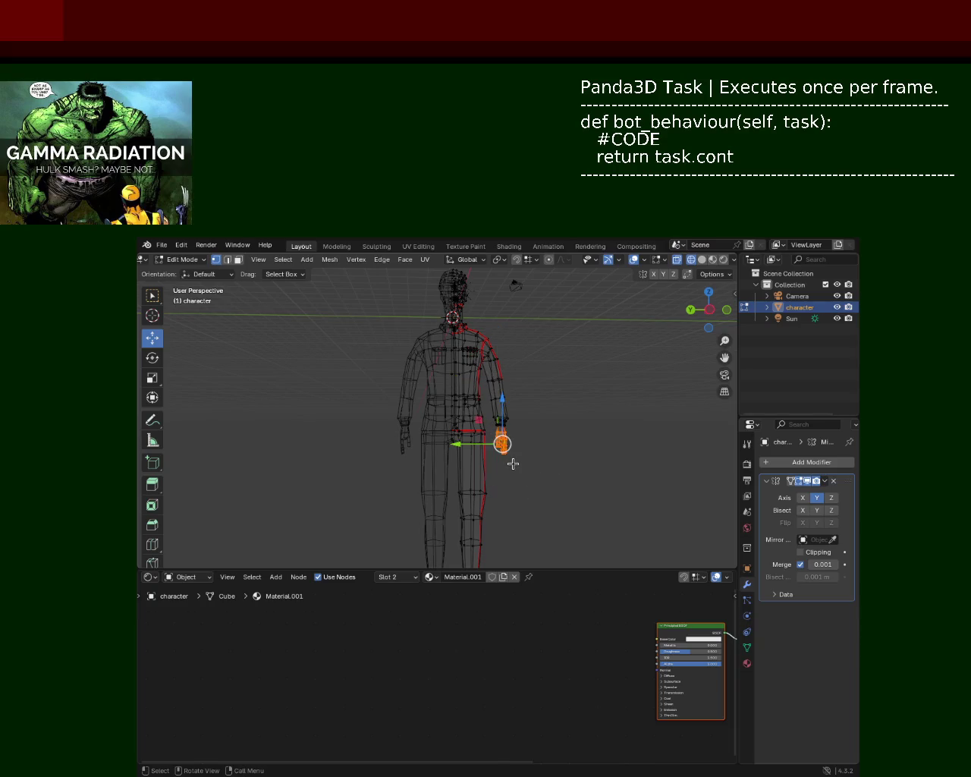
Scale the hand up about 1.2 times and return to solid shading.
{"action": "key", "text": "s"}
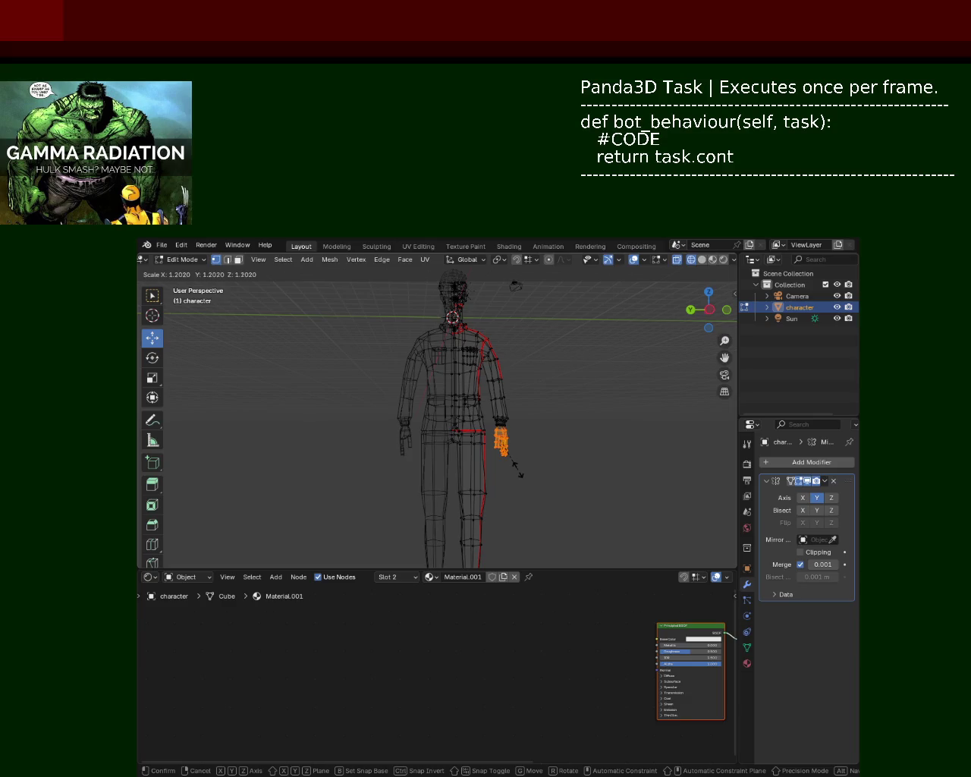
{"action": "left_click", "coordinate": [518, 472]}
{"action": "left_click", "coordinate": [702, 259]}
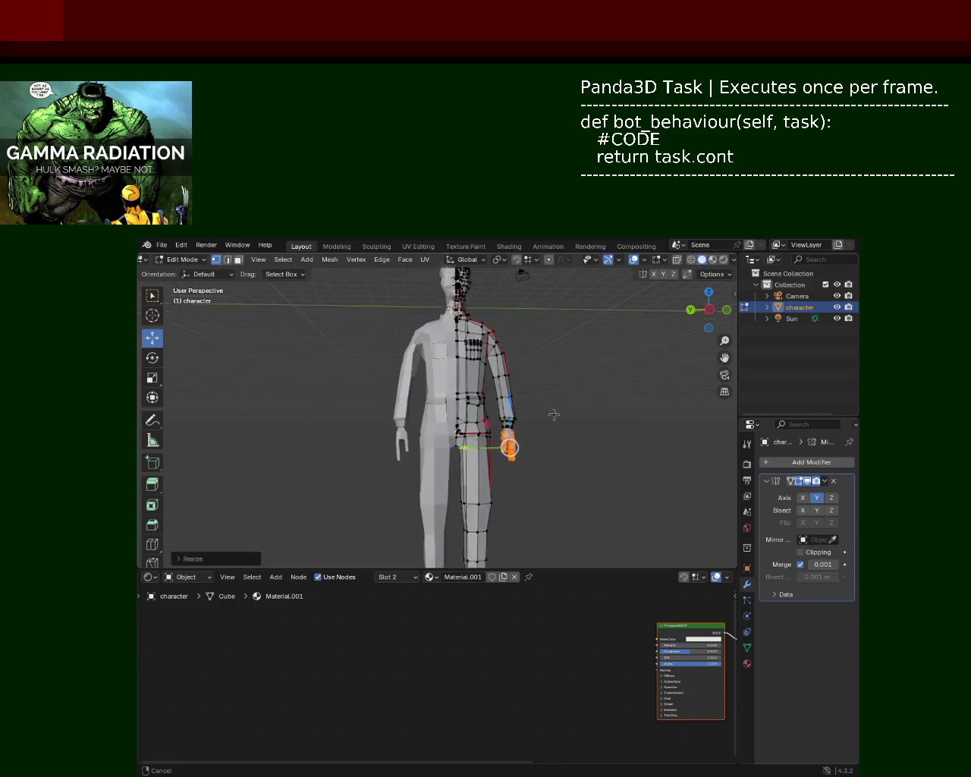
{"action": "scroll", "coordinate": [559, 427], "scroll_direction": "up", "scroll_amount": 4}
{"action": "mouse_move", "coordinate": [516, 440]}
{"action": "middle_mouse_down"}
{"action": "mouse_move", "coordinate": [434, 441]}
{"action": "mouse_move", "coordinate": [320, 468]}
{"action": "mouse_move", "coordinate": [538, 497]}
{"action": "mouse_move", "coordinate": [585, 447]}
{"action": "mouse_move", "coordinate": [557, 372]}
{"action": "mouse_move", "coordinate": [640, 415]}
{"action": "mouse_move", "coordinate": [670, 362]}
{"action": "mouse_move", "coordinate": [434, 420]}
{"action": "mouse_move", "coordinate": [538, 379]}
{"action": "mouse_move", "coordinate": [525, 473]}
{"action": "middle_mouse_up"}
{"action": "left_click", "coordinate": [546, 427]}
Dissolve the extra sleeve edges near the wrist with X > Dissolve Edges.
{"action": "mouse_move", "coordinate": [547, 427]}
{"action": "middle_mouse_down"}
{"action": "mouse_move", "coordinate": [596, 429]}
{"action": "mouse_move", "coordinate": [609, 347]}
{"action": "mouse_move", "coordinate": [489, 486]}
{"action": "middle_mouse_up"}
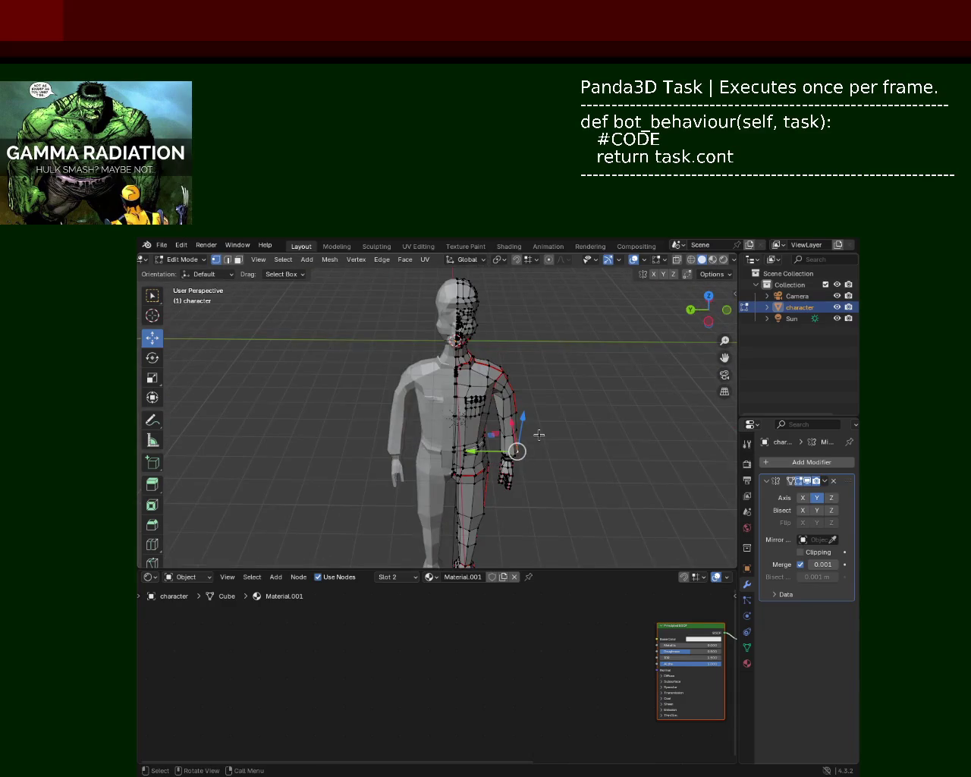
{"action": "scroll", "coordinate": [539, 434], "scroll_direction": "down", "scroll_amount": 1}
{"action": "scroll", "coordinate": [506, 443], "scroll_direction": "down", "scroll_amount": 1}
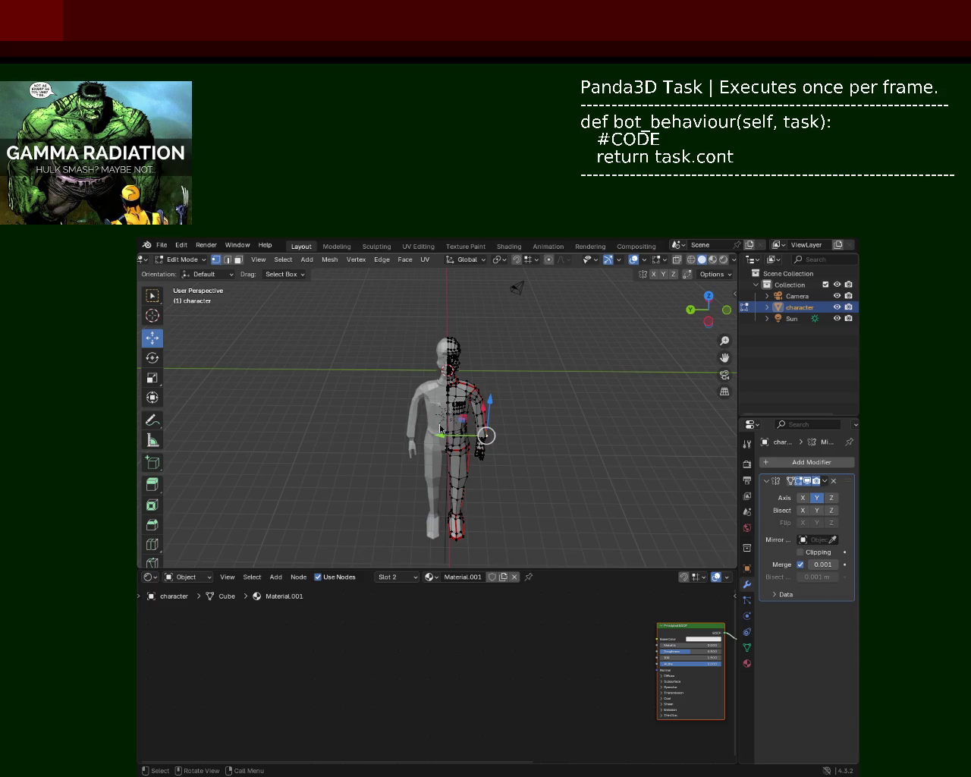
{"action": "scroll", "coordinate": [476, 422], "scroll_direction": "up", "scroll_amount": 5}
{"action": "scroll", "coordinate": [490, 356], "scroll_direction": "down", "scroll_amount": 2}
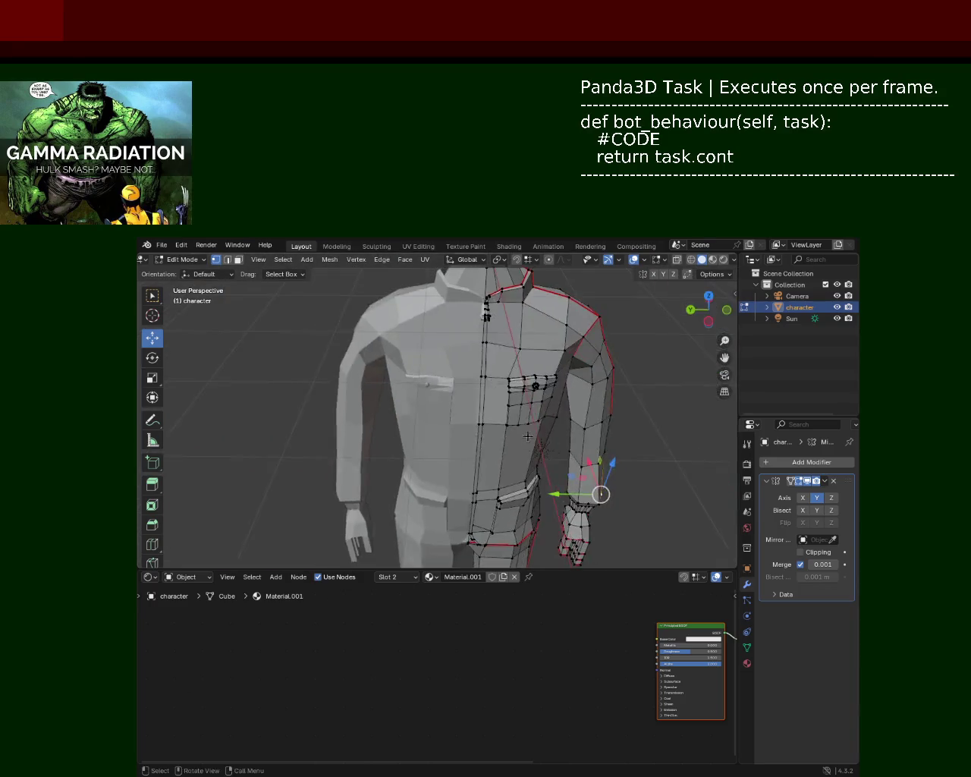
{"action": "middle_click_drag", "start_coordinate": [516, 470], "coordinate": [519, 404], "text": "shift"}
{"action": "mouse_move", "coordinate": [686, 397]}
{"action": "middle_mouse_down"}
{"action": "mouse_move", "coordinate": [613, 438]}
{"action": "mouse_move", "coordinate": [530, 466]}
{"action": "mouse_move", "coordinate": [540, 371]}
{"action": "middle_mouse_up"}
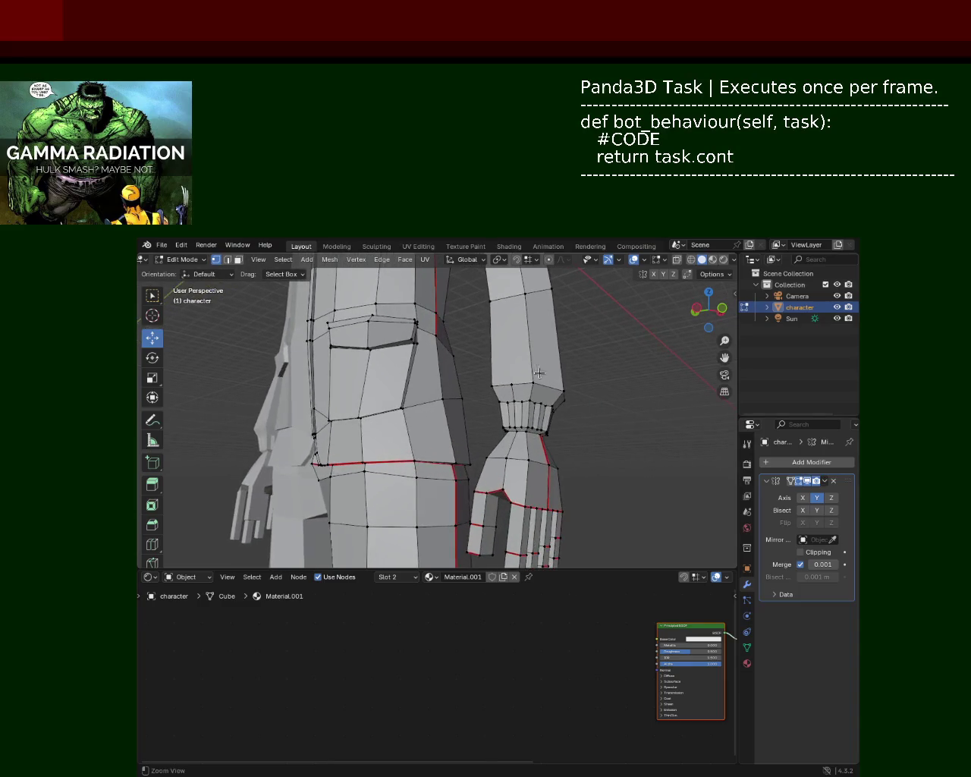
{"action": "key", "text": "x"}
{"action": "left_click", "coordinate": [515, 408]}
{"action": "mouse_move", "coordinate": [515, 408]}
{"action": "middle_mouse_down"}
{"action": "mouse_move", "coordinate": [362, 394]}
{"action": "mouse_move", "coordinate": [501, 376]}
{"action": "mouse_move", "coordinate": [500, 404]}
{"action": "mouse_move", "coordinate": [359, 388]}
{"action": "mouse_move", "coordinate": [553, 396]}
{"action": "mouse_move", "coordinate": [482, 314]}
{"action": "mouse_move", "coordinate": [462, 273]}
{"action": "mouse_move", "coordinate": [414, 540]}
{"action": "mouse_move", "coordinate": [390, 364]}
{"action": "mouse_move", "coordinate": [455, 425]}
{"action": "mouse_move", "coordinate": [482, 397]}
{"action": "mouse_move", "coordinate": [514, 437]}
{"action": "middle_mouse_up"}
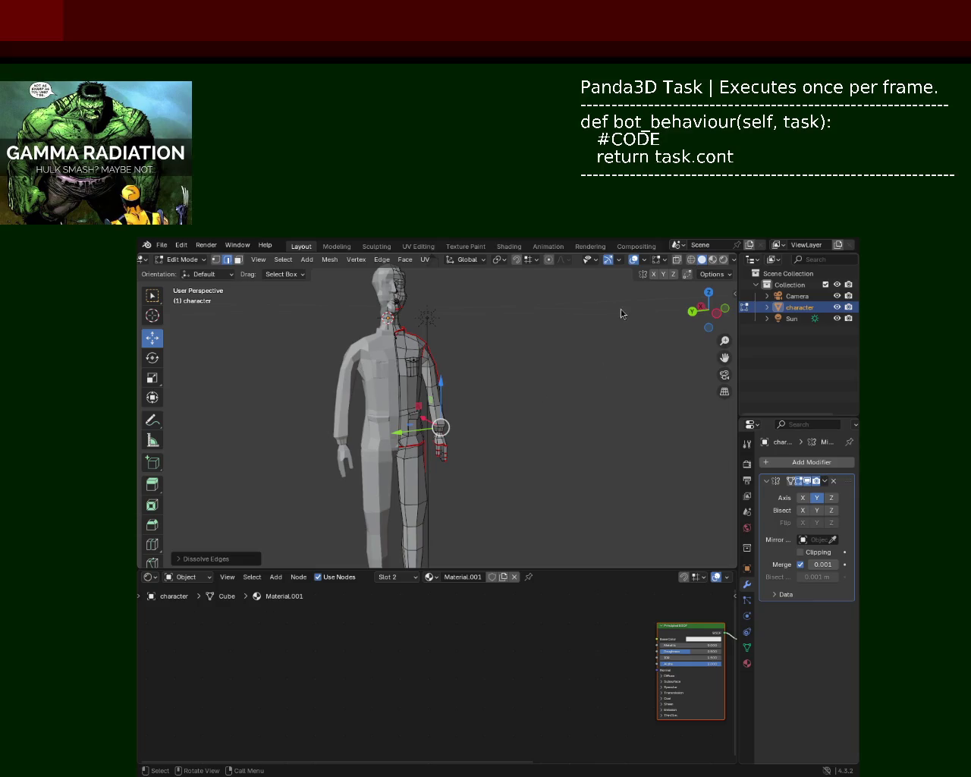
In vertex select mode, slide the chest vertex along Y to reshape the shoulder.
{"action": "mouse_move", "coordinate": [402, 359]}
{"action": "middle_mouse_down", "text": "ctrl"}
{"action": "mouse_move", "coordinate": [403, 327]}
{"action": "mouse_move", "coordinate": [512, 428]}
{"action": "mouse_move", "coordinate": [520, 412]}
{"action": "middle_mouse_up", "text": "ctrl"}
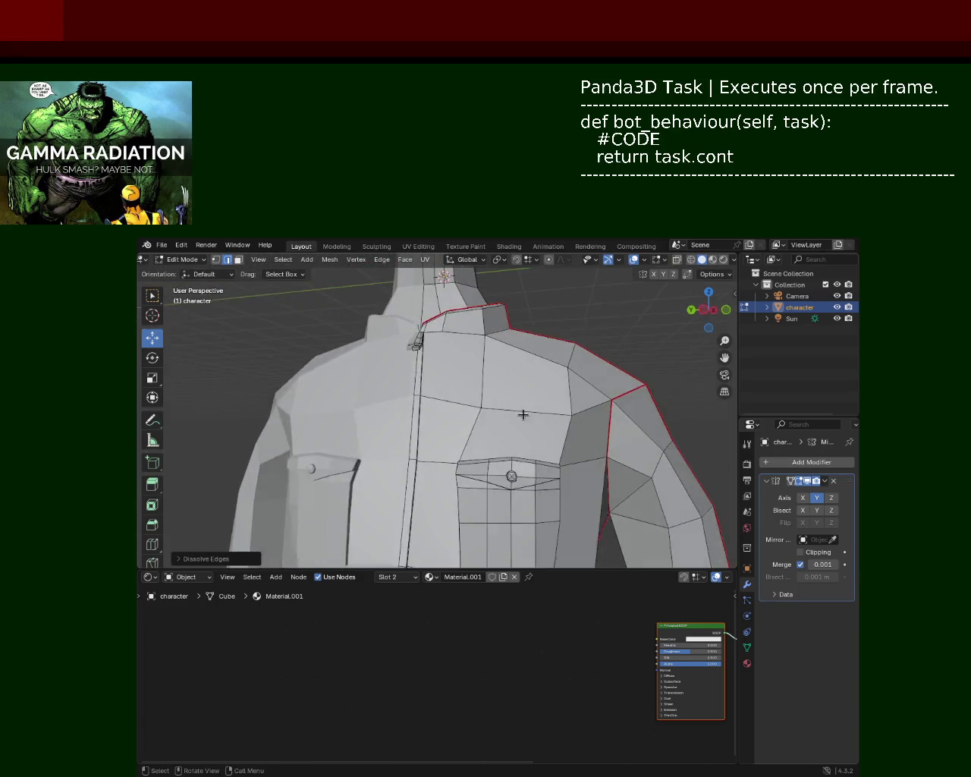
{"action": "left_click", "coordinate": [216, 260]}
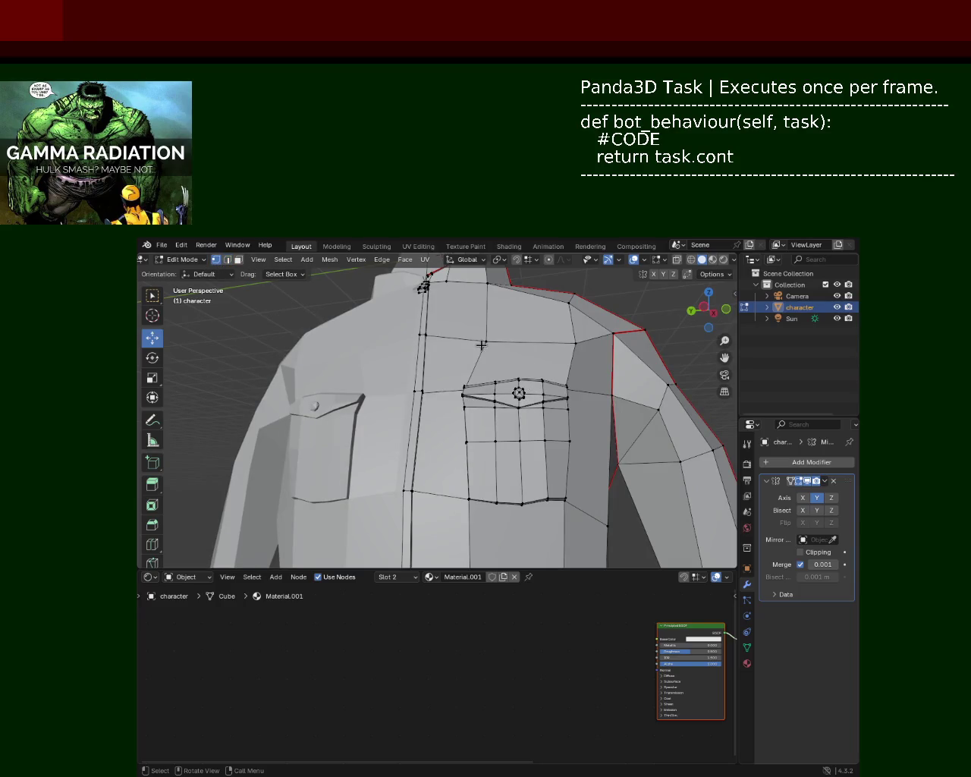
{"action": "left_click_drag", "start_coordinate": [443, 340], "coordinate": [433, 342]}
{"action": "mouse_move", "coordinate": [455, 338]}
{"action": "middle_mouse_down", "text": "shift"}
{"action": "mouse_move", "coordinate": [489, 348]}
{"action": "mouse_move", "coordinate": [515, 337]}
{"action": "middle_mouse_up", "text": "shift"}
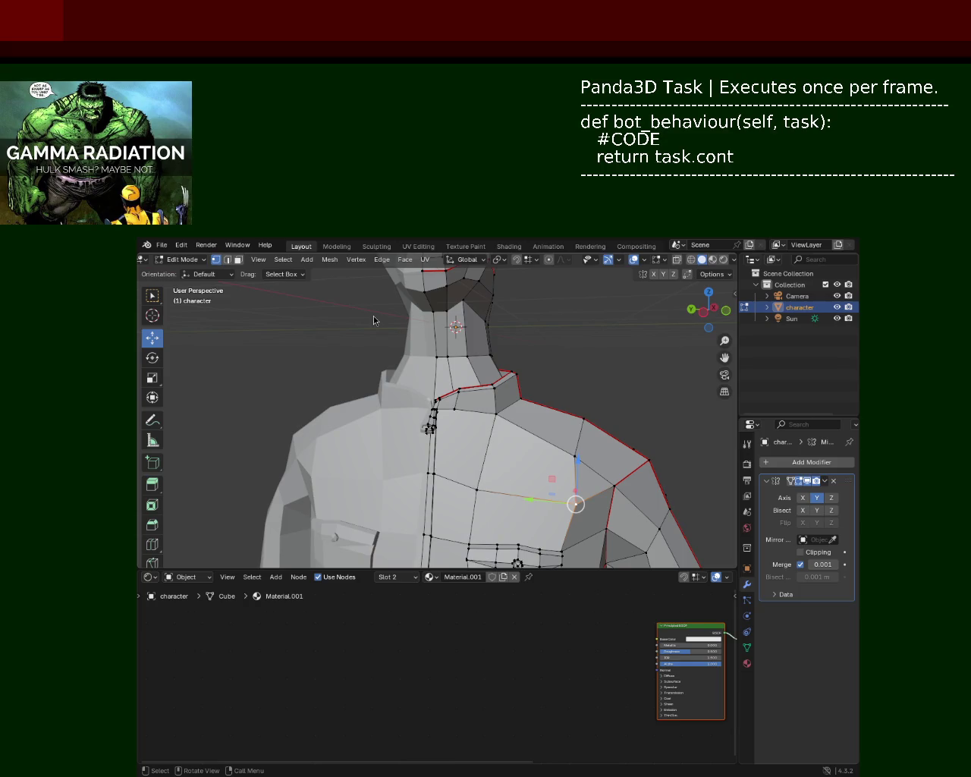
{"action": "scroll", "coordinate": [539, 355], "scroll_direction": "down", "scroll_amount": 5}
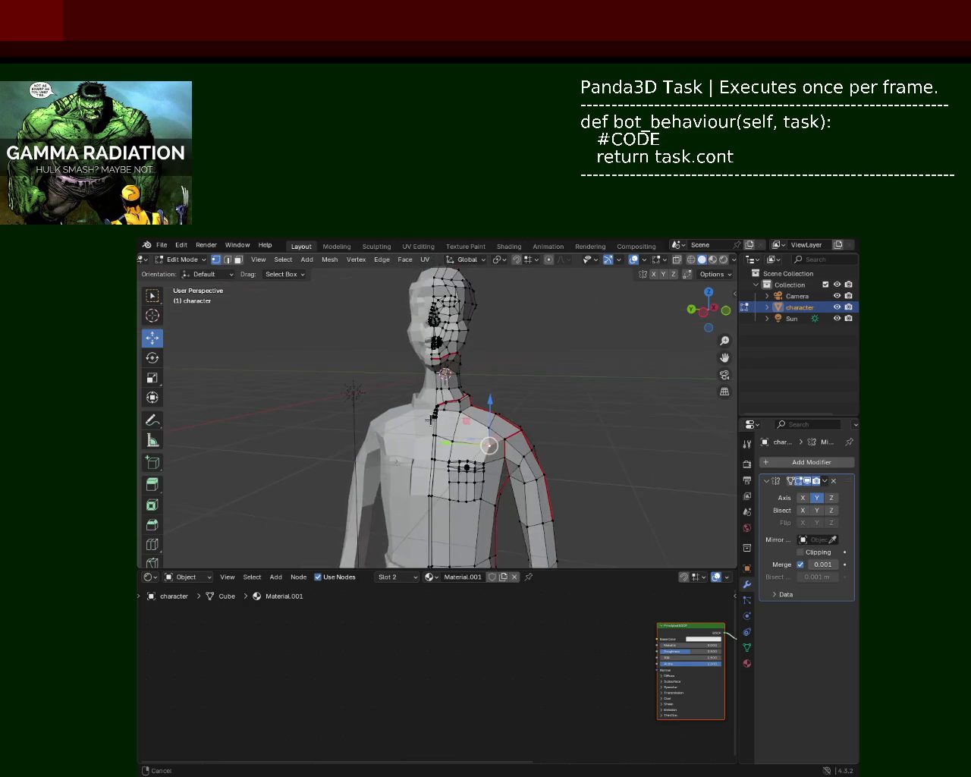
{"action": "middle_click_drag", "start_coordinate": [455, 471], "coordinate": [465, 419]}
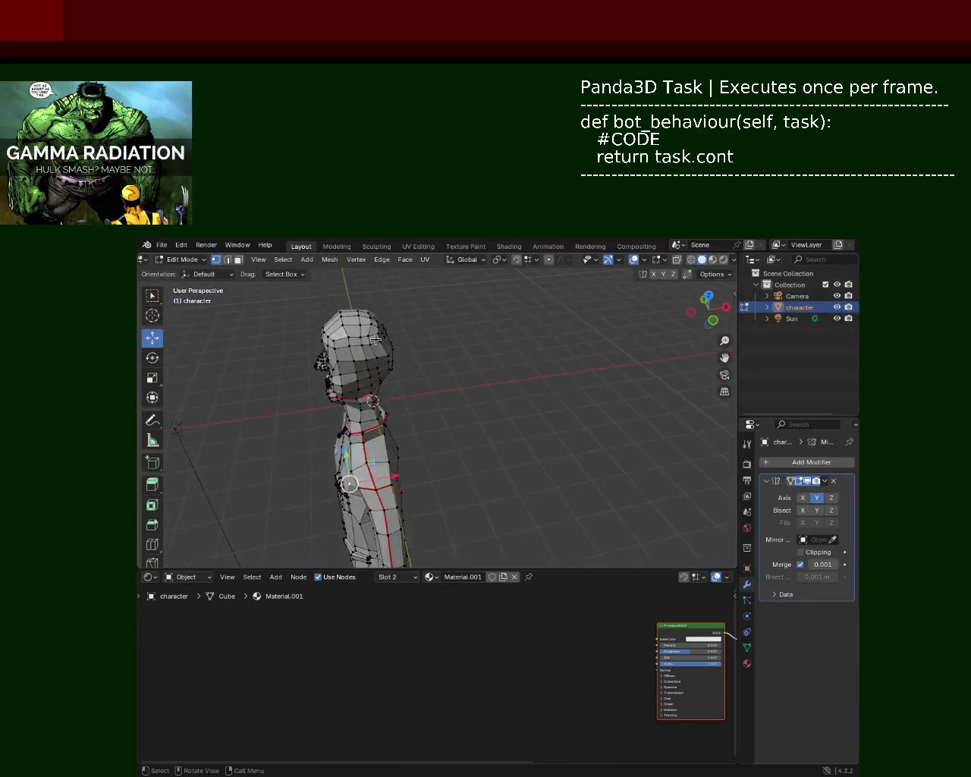
Zoom the view in on the character's neck and shoulder.
{"action": "mouse_move", "coordinate": [336, 477]}
{"action": "middle_mouse_down"}
{"action": "mouse_move", "coordinate": [456, 379]}
{"action": "mouse_move", "coordinate": [483, 315]}
{"action": "mouse_move", "coordinate": [513, 392]}
{"action": "mouse_move", "coordinate": [433, 420]}
{"action": "mouse_move", "coordinate": [507, 388]}
{"action": "mouse_move", "coordinate": [471, 397]}
{"action": "mouse_move", "coordinate": [509, 369]}
{"action": "mouse_move", "coordinate": [546, 359]}
{"action": "mouse_move", "coordinate": [491, 357]}
{"action": "mouse_move", "coordinate": [506, 410]}
{"action": "middle_mouse_up"}
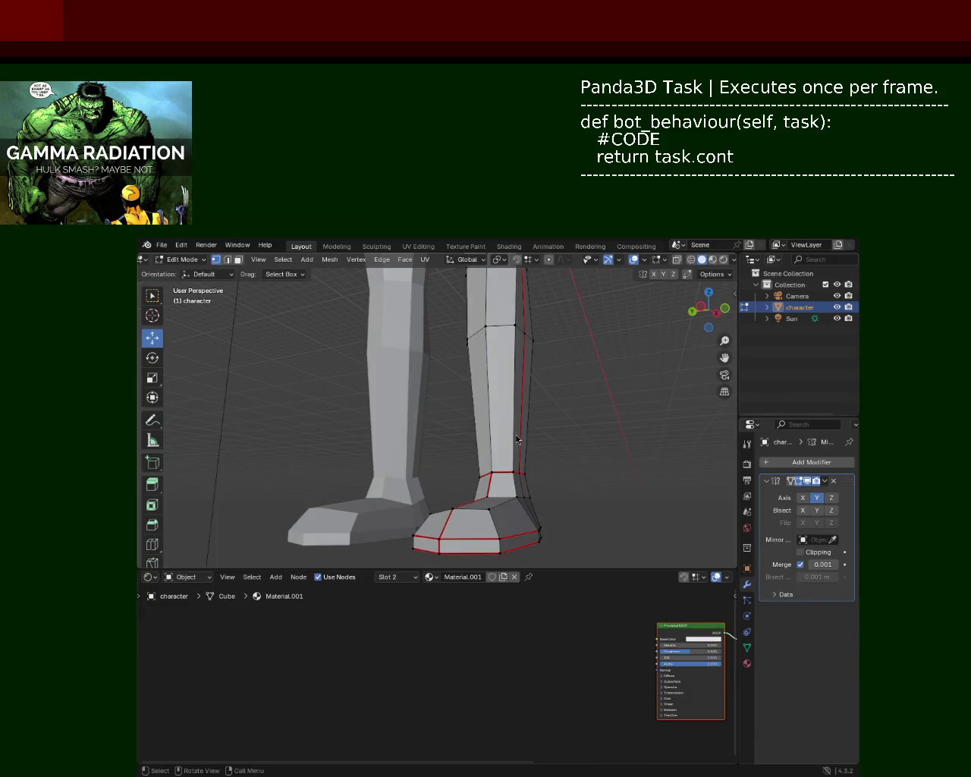
Zoom out to show the whole upper body and save character_2.blend.
{"action": "scroll", "coordinate": [488, 434], "scroll_direction": "down", "scroll_amount": 5}
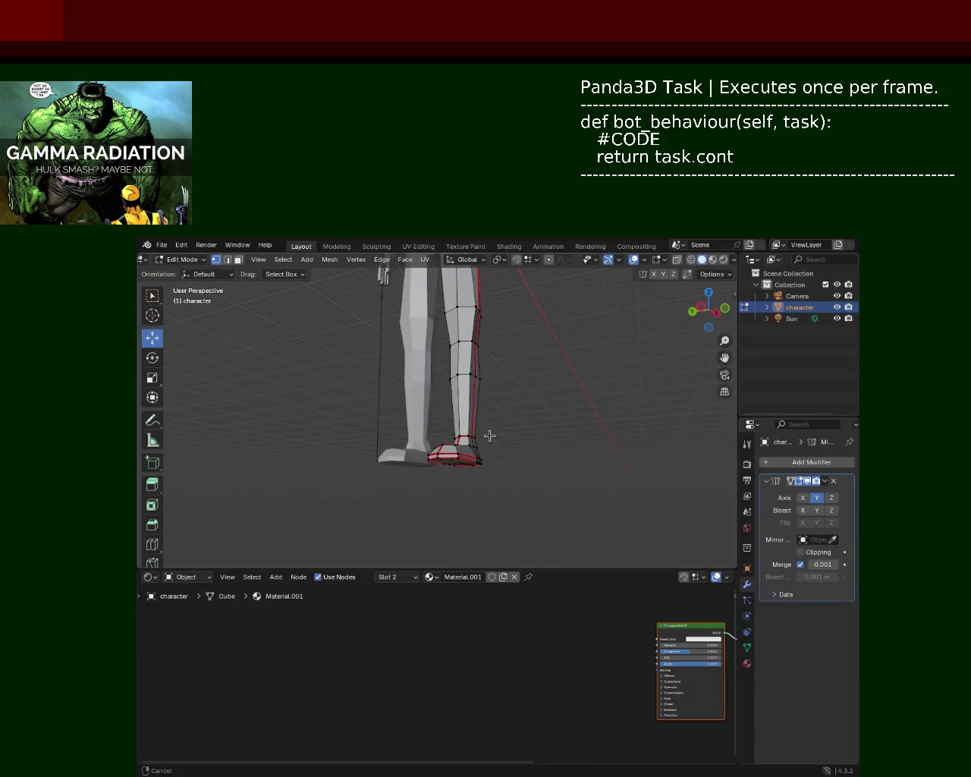
{"action": "mouse_move", "coordinate": [488, 362]}
{"action": "middle_mouse_down"}
{"action": "mouse_move", "coordinate": [485, 476]}
{"action": "mouse_move", "coordinate": [472, 448]}
{"action": "middle_mouse_up"}
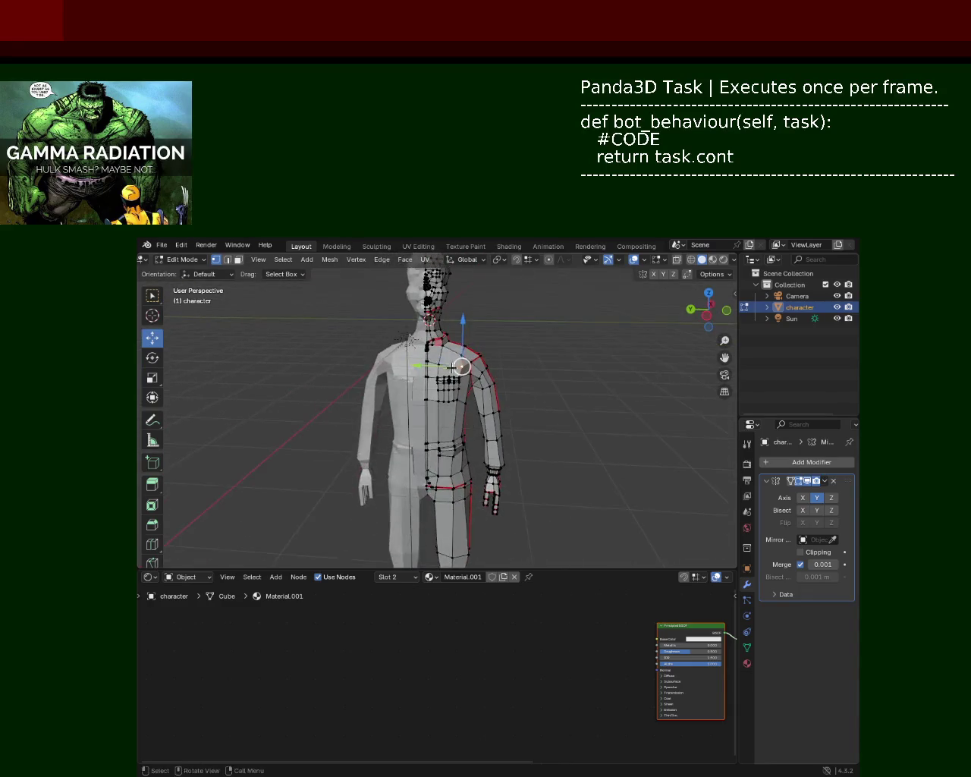
{"action": "key", "text": "ctrl+s"}
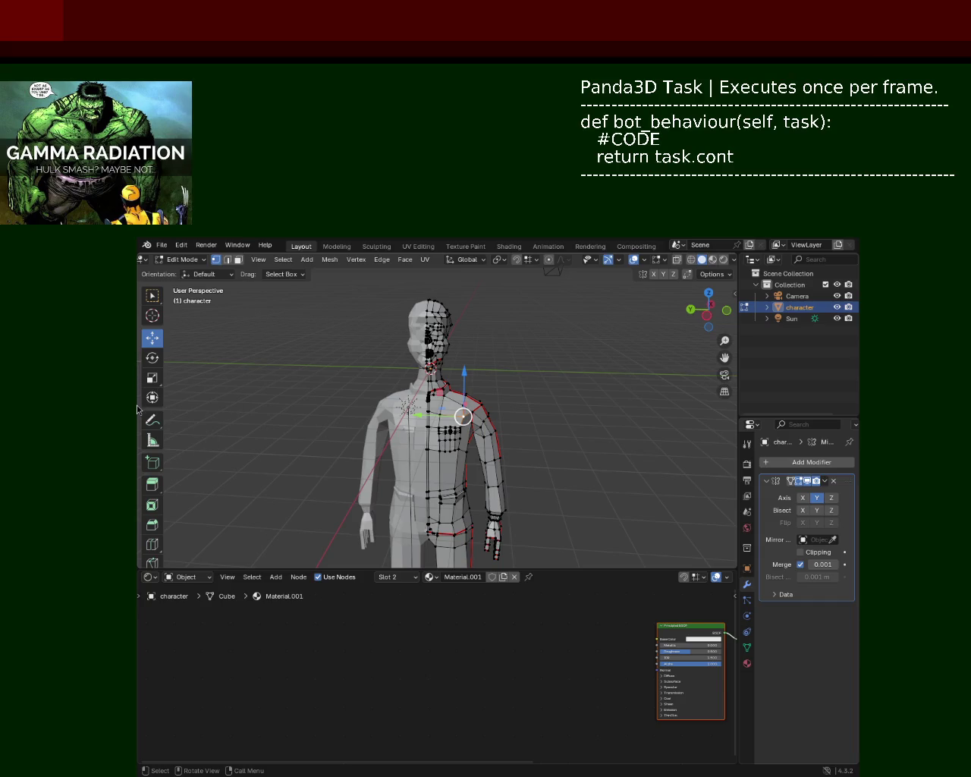
Zoom in on the face and switch to Material Preview to show the red lips.
{"action": "scroll", "coordinate": [376, 398], "scroll_direction": "up", "scroll_amount": 3}
{"action": "scroll", "coordinate": [376, 398], "scroll_direction": "up", "scroll_amount": 5}
{"action": "scroll", "coordinate": [478, 403], "scroll_direction": "down", "scroll_amount": 3}
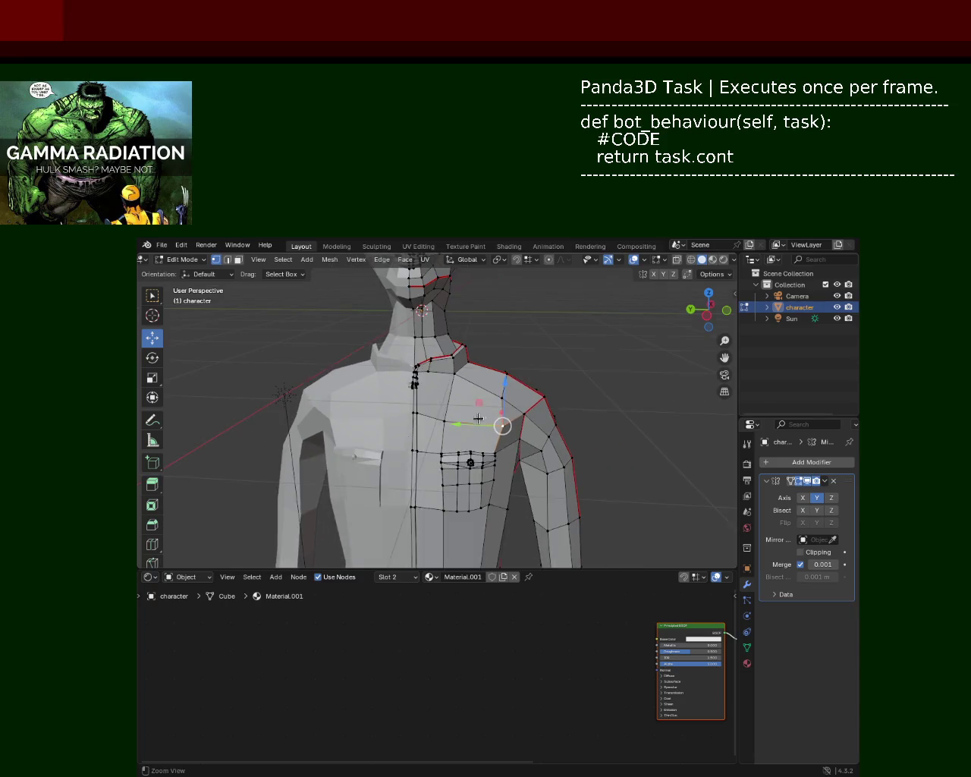
{"action": "scroll", "coordinate": [452, 423], "scroll_direction": "up", "scroll_amount": 2, "text": "shift"}
{"action": "scroll", "coordinate": [452, 423], "scroll_direction": "up", "scroll_amount": 2, "text": "shift"}
{"action": "middle_click_drag", "start_coordinate": [452, 422], "coordinate": [454, 394]}
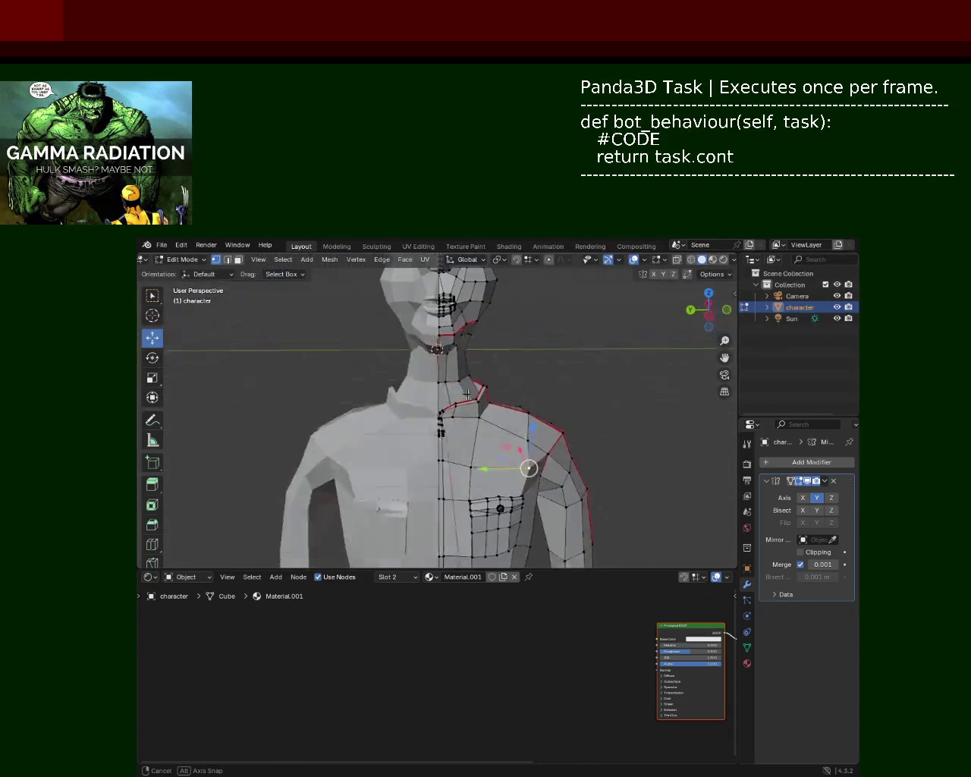
{"action": "scroll", "coordinate": [454, 393], "scroll_direction": "up", "scroll_amount": 1}
{"action": "scroll", "coordinate": [454, 394], "scroll_direction": "up", "scroll_amount": 2}
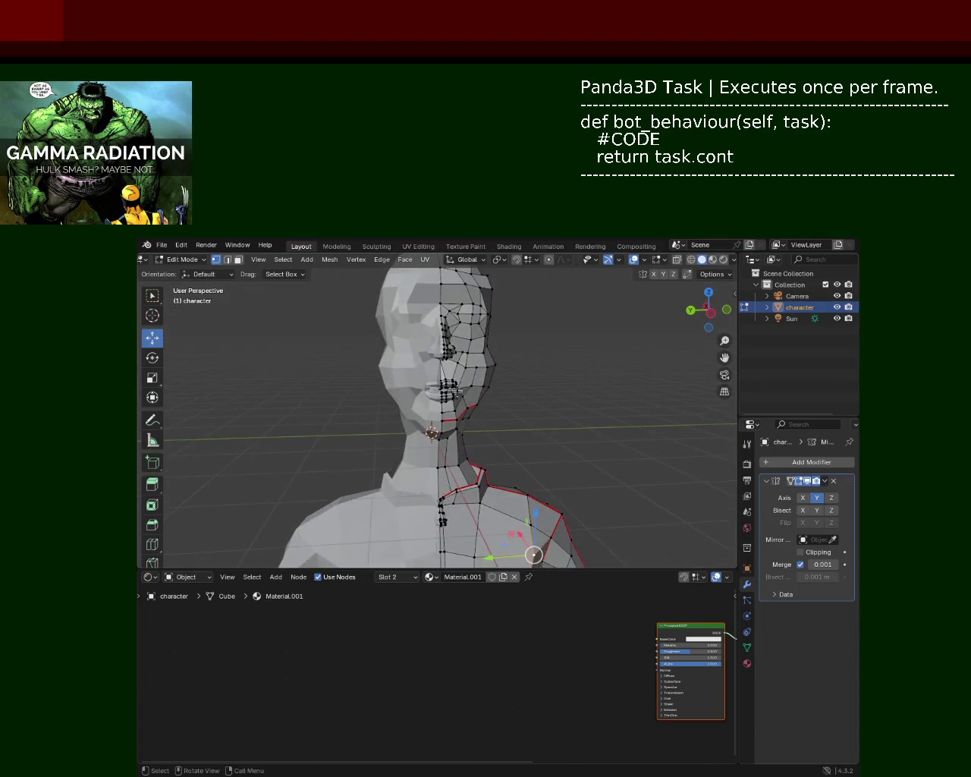
{"action": "scroll", "coordinate": [454, 394], "scroll_direction": "up", "scroll_amount": 1}
{"action": "left_click", "coordinate": [714, 259]}
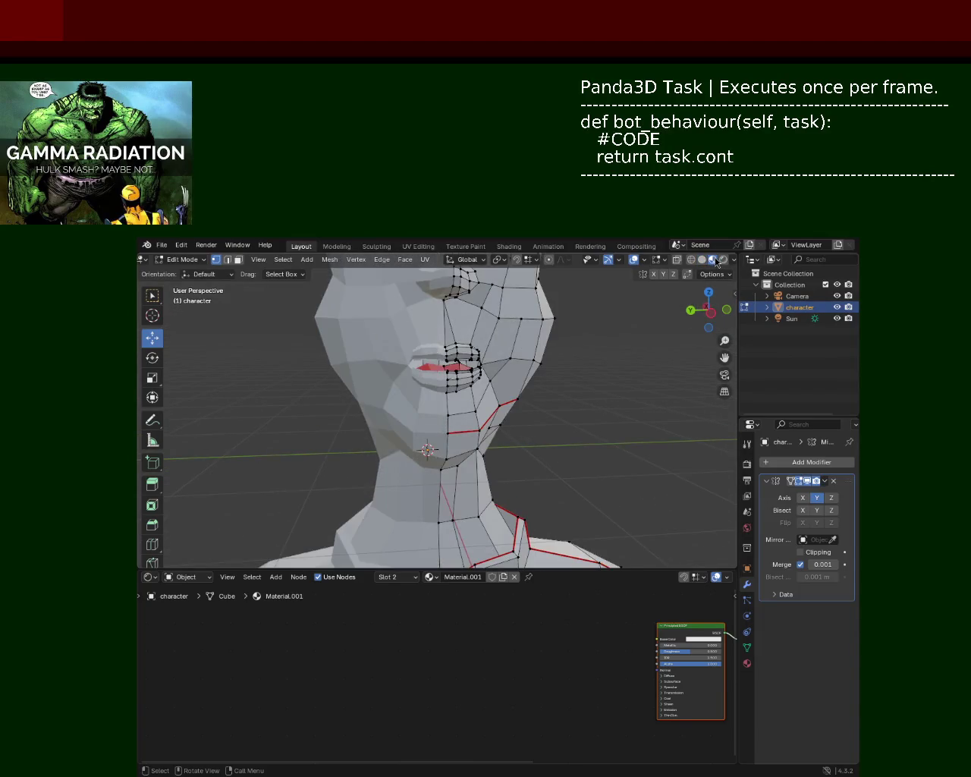
{"action": "middle_click_drag", "start_coordinate": [615, 342], "coordinate": [557, 356]}
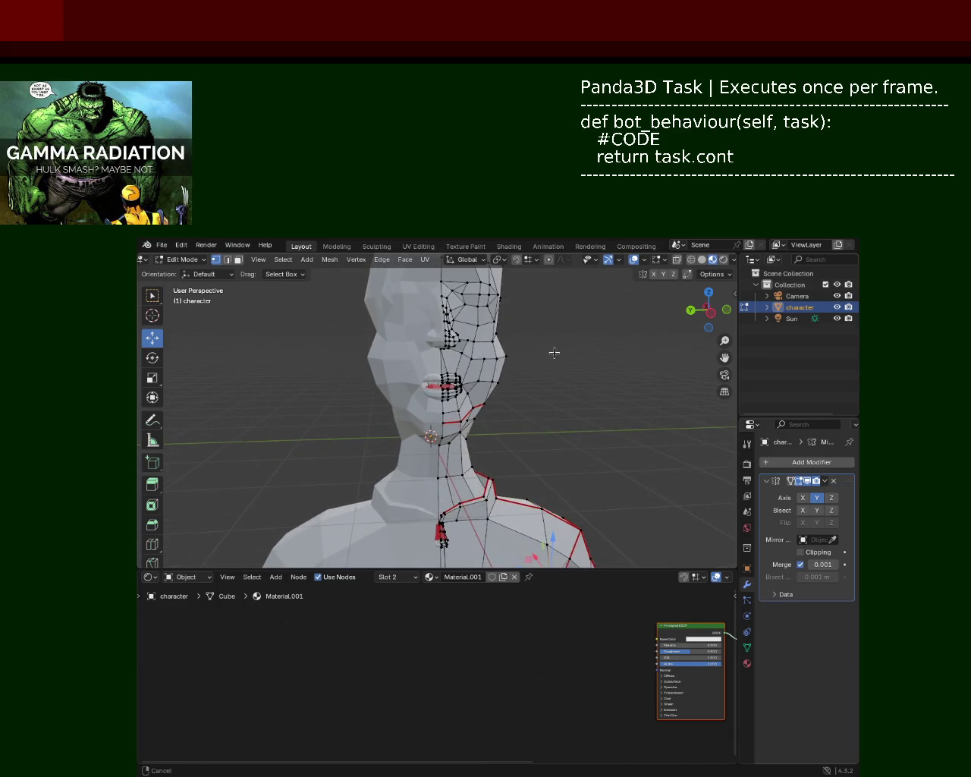
Turn off viewport overlays and zoom in on the mouth's red interior.
{"action": "left_click", "coordinate": [634, 259]}
{"action": "middle_click_drag", "start_coordinate": [481, 334], "coordinate": [487, 323]}
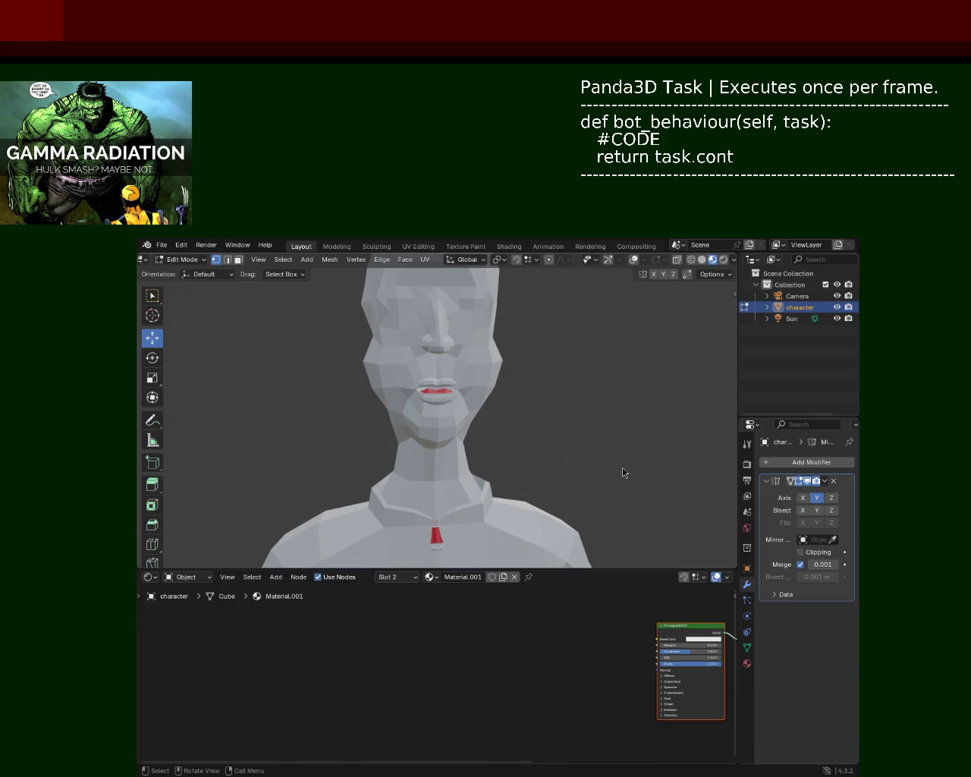
{"action": "middle_click_drag", "start_coordinate": [563, 321], "coordinate": [455, 384], "text": "ctrl"}
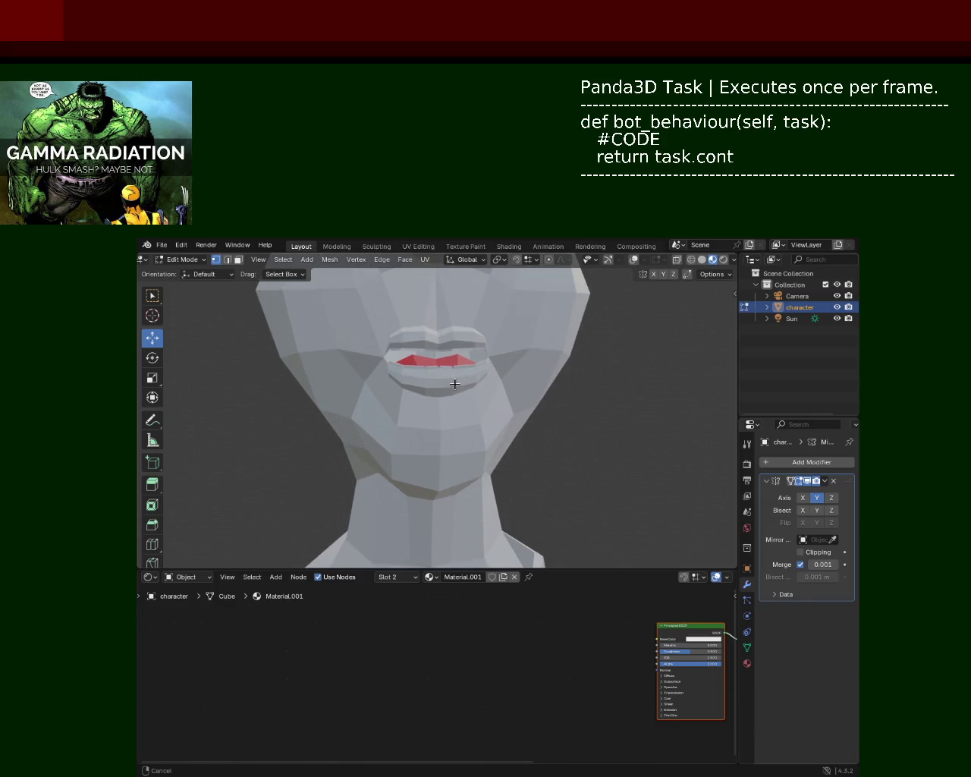
{"action": "scroll", "coordinate": [448, 364], "scroll_direction": "up", "scroll_amount": 4}
{"action": "scroll", "coordinate": [453, 359], "scroll_direction": "down", "scroll_amount": 3}
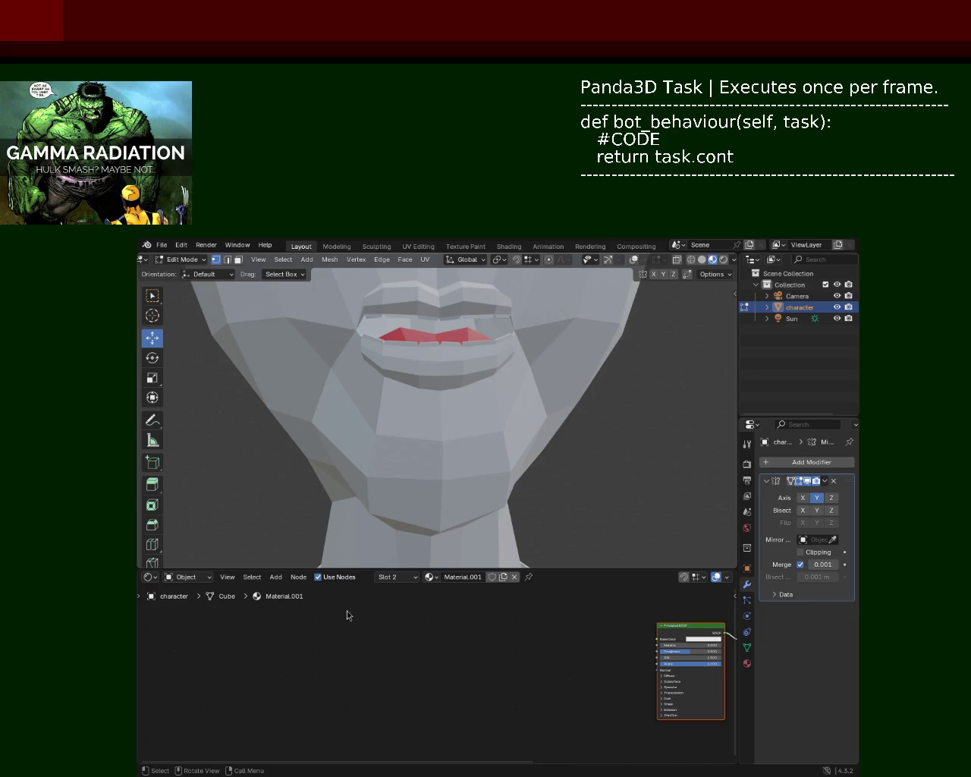
{"action": "scroll", "coordinate": [514, 400], "scroll_direction": "down", "scroll_amount": 5}
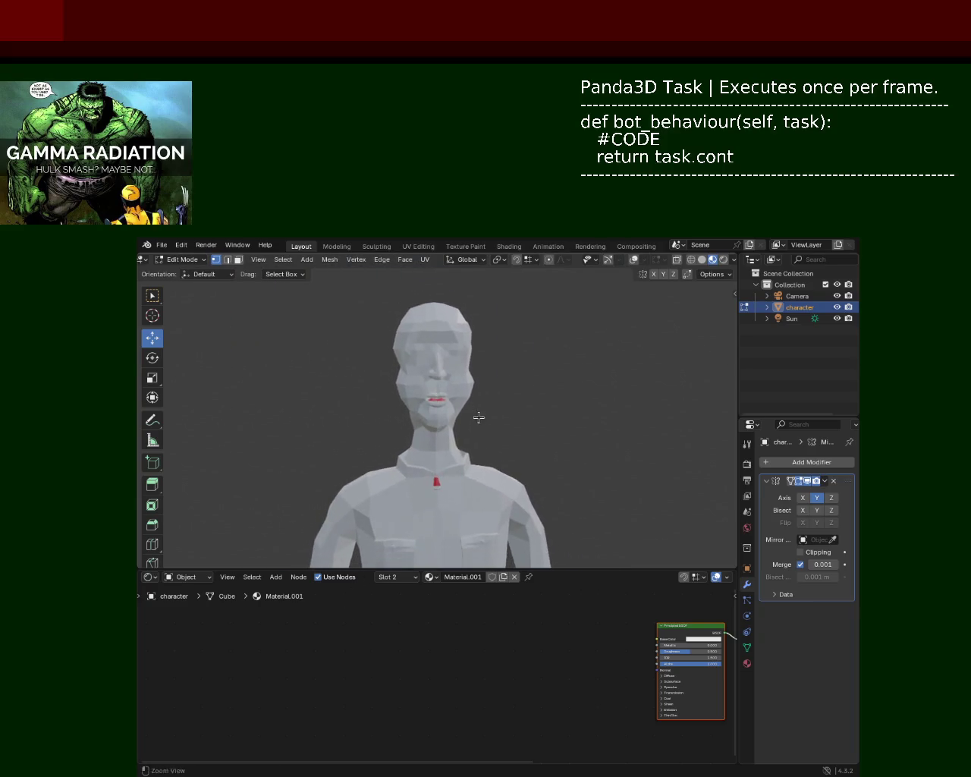
Return to Solid shading, save character_2.blend, and turn overlays back on.
{"action": "middle_click_drag", "start_coordinate": [477, 412], "coordinate": [607, 345], "text": "shift"}
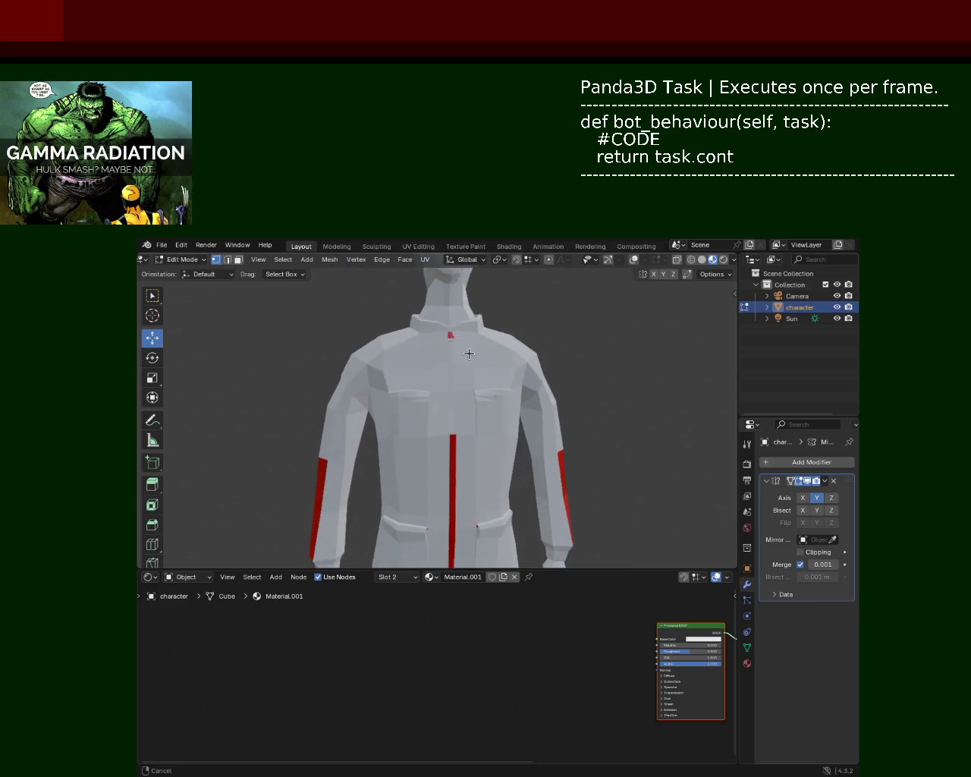
{"action": "left_click", "coordinate": [702, 259]}
{"action": "mouse_move", "coordinate": [493, 406]}
{"action": "middle_mouse_down"}
{"action": "mouse_move", "coordinate": [510, 455]}
{"action": "mouse_move", "coordinate": [493, 447]}
{"action": "mouse_move", "coordinate": [488, 438]}
{"action": "mouse_move", "coordinate": [514, 425]}
{"action": "mouse_move", "coordinate": [484, 402]}
{"action": "mouse_move", "coordinate": [488, 482]}
{"action": "mouse_move", "coordinate": [421, 486]}
{"action": "mouse_move", "coordinate": [460, 427]}
{"action": "mouse_move", "coordinate": [438, 377]}
{"action": "mouse_move", "coordinate": [434, 427]}
{"action": "mouse_move", "coordinate": [494, 347]}
{"action": "mouse_move", "coordinate": [494, 427]}
{"action": "mouse_move", "coordinate": [528, 390]}
{"action": "mouse_move", "coordinate": [513, 334]}
{"action": "middle_mouse_up"}
{"action": "key", "text": "ctrl+s"}
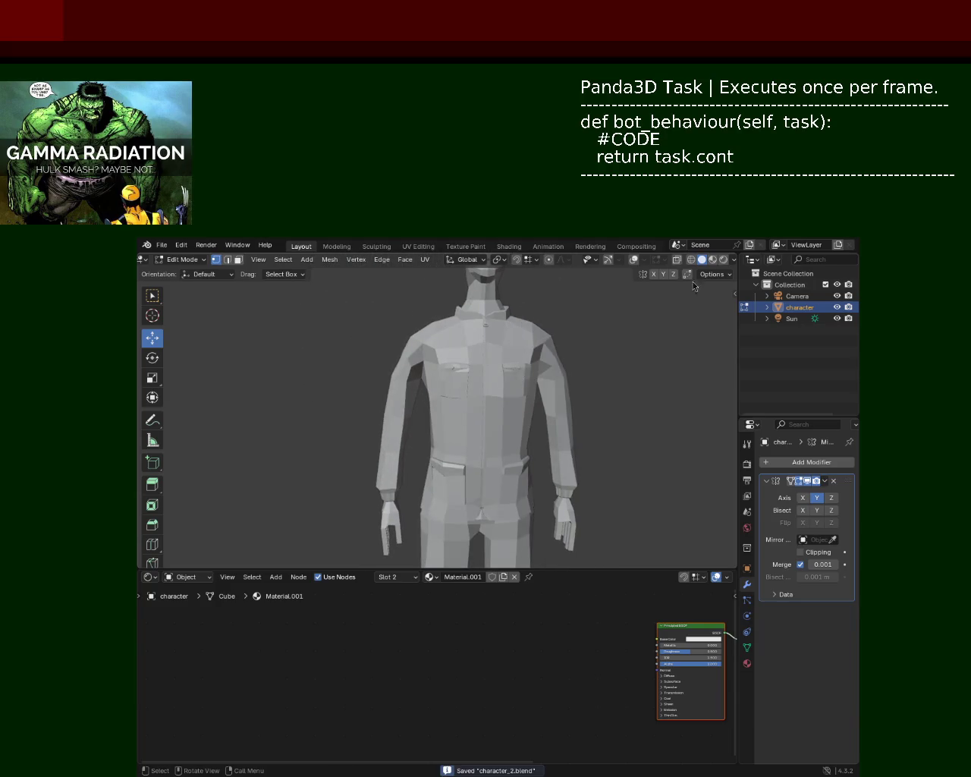
{"action": "left_click", "coordinate": [711, 260]}
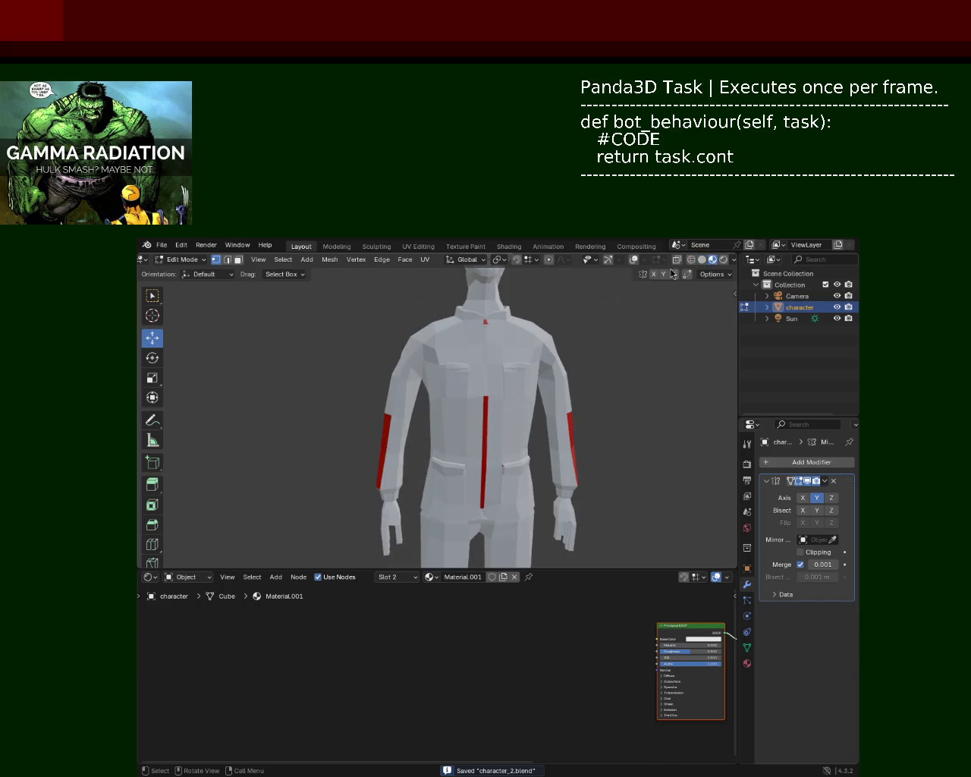
{"action": "left_click", "coordinate": [701, 259]}
{"action": "left_click", "coordinate": [634, 260]}
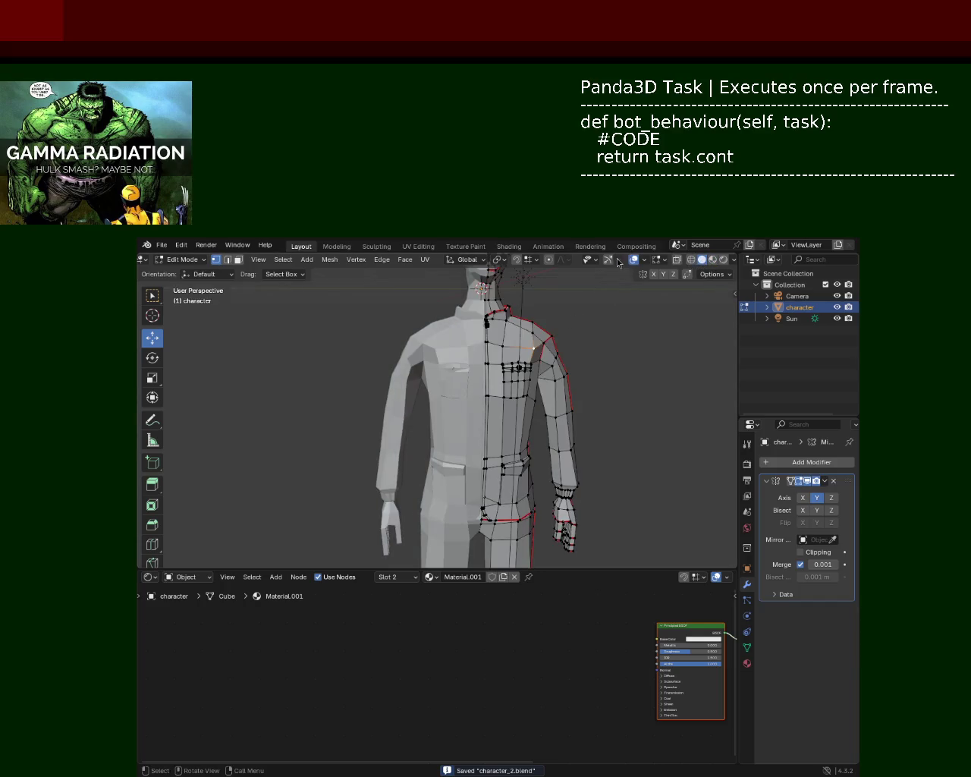
{"action": "left_click", "coordinate": [608, 259]}
{"action": "mouse_move", "coordinate": [538, 368]}
{"action": "middle_mouse_down", "text": "shift"}
{"action": "mouse_move", "coordinate": [538, 443]}
{"action": "mouse_move", "coordinate": [501, 455]}
{"action": "middle_mouse_up", "text": "shift"}
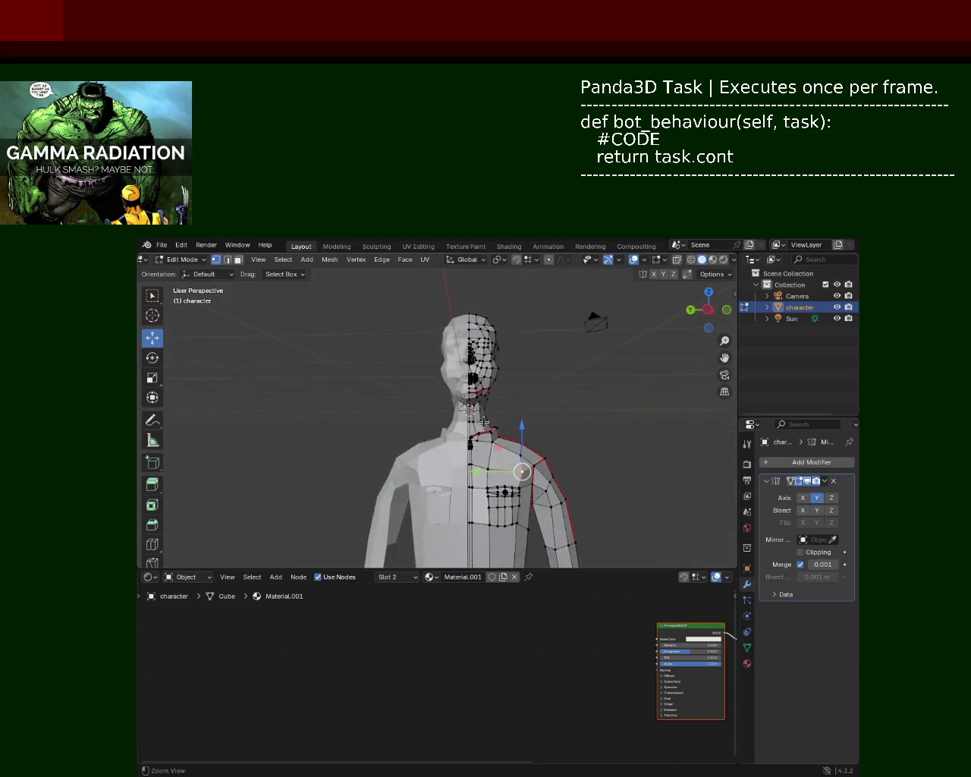
{"action": "scroll", "coordinate": [501, 456], "scroll_direction": "up", "scroll_amount": 3}
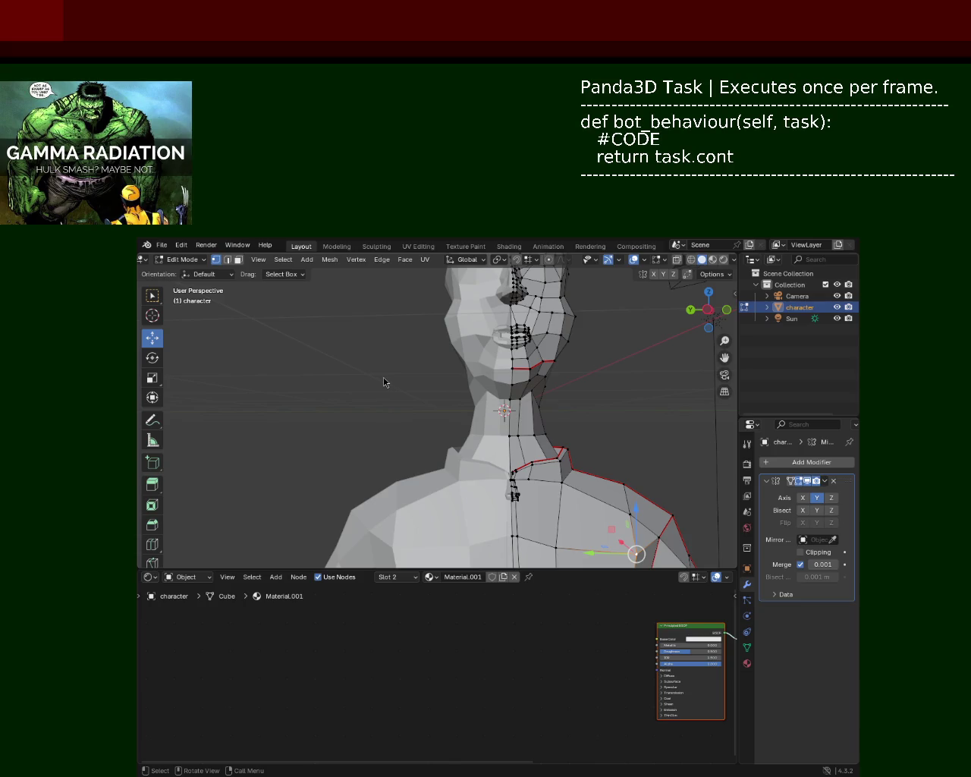
{"action": "middle_click_drag", "start_coordinate": [556, 380], "coordinate": [541, 390], "text": "shift"}
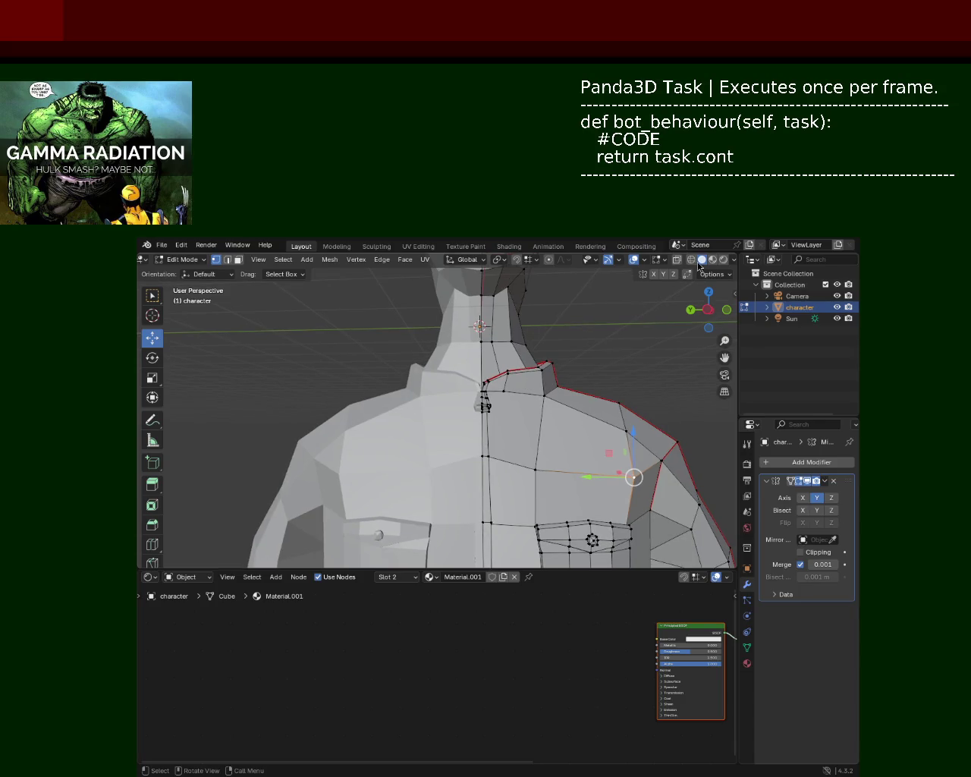
Toggle wireframe and back to solid shading, then zoom to the jacket shoulder.
{"action": "left_click", "coordinate": [696, 264]}
{"action": "left_click", "coordinate": [703, 259]}
{"action": "scroll", "coordinate": [525, 418], "scroll_direction": "down", "scroll_amount": 3}
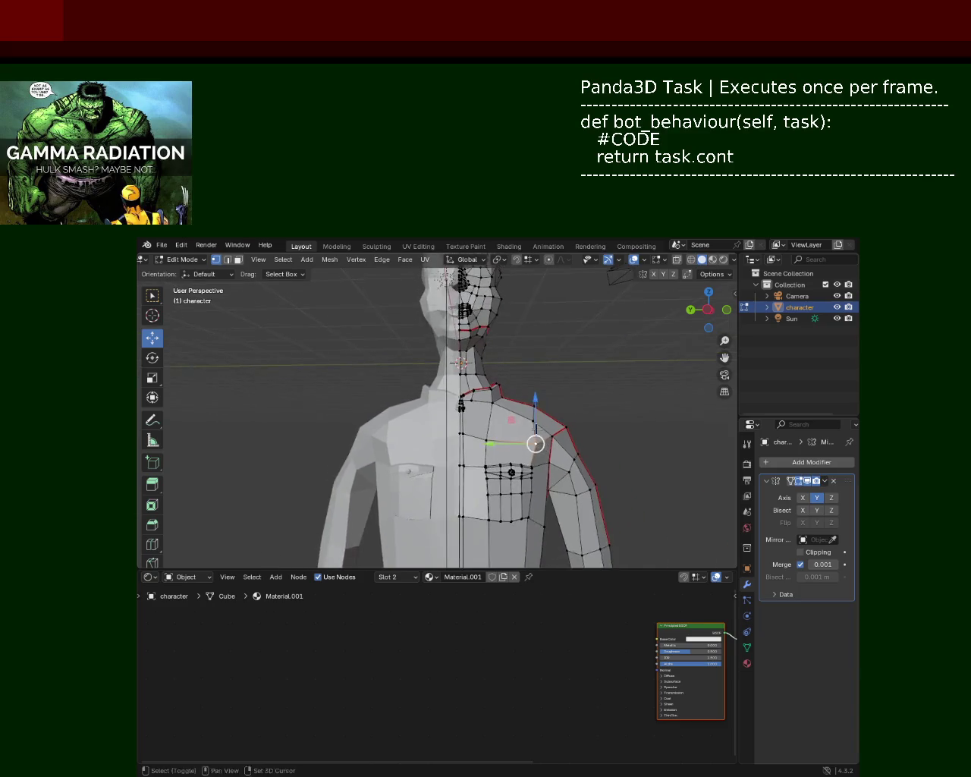
{"action": "scroll", "coordinate": [525, 418], "scroll_direction": "down", "scroll_amount": 5, "text": "shift"}
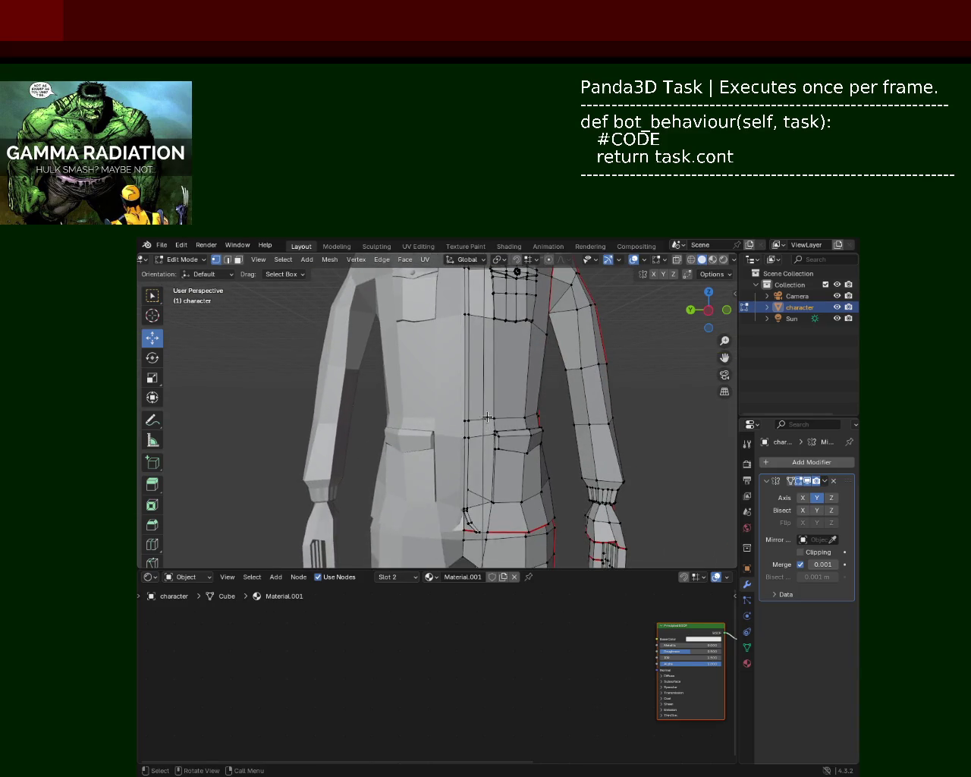
{"action": "scroll", "coordinate": [486, 417], "scroll_direction": "down", "scroll_amount": 2, "text": "shift"}
{"action": "scroll", "coordinate": [483, 412], "scroll_direction": "down", "scroll_amount": 2, "text": "shift"}
{"action": "scroll", "coordinate": [478, 407], "scroll_direction": "down", "scroll_amount": 1, "text": "shift"}
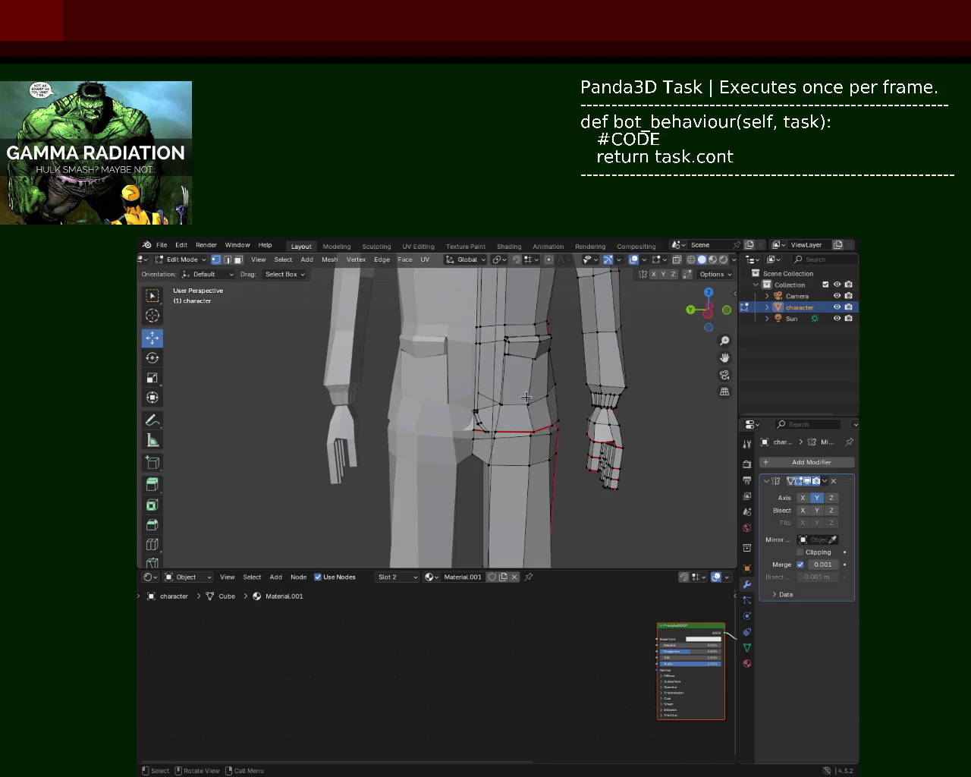
{"action": "scroll", "coordinate": [554, 387], "scroll_direction": "up", "scroll_amount": 2, "text": "shift"}
{"action": "scroll", "coordinate": [575, 387], "scroll_direction": "up", "scroll_amount": 2, "text": "shift"}
{"action": "scroll", "coordinate": [585, 407], "scroll_direction": "up", "scroll_amount": 2, "text": "shift"}
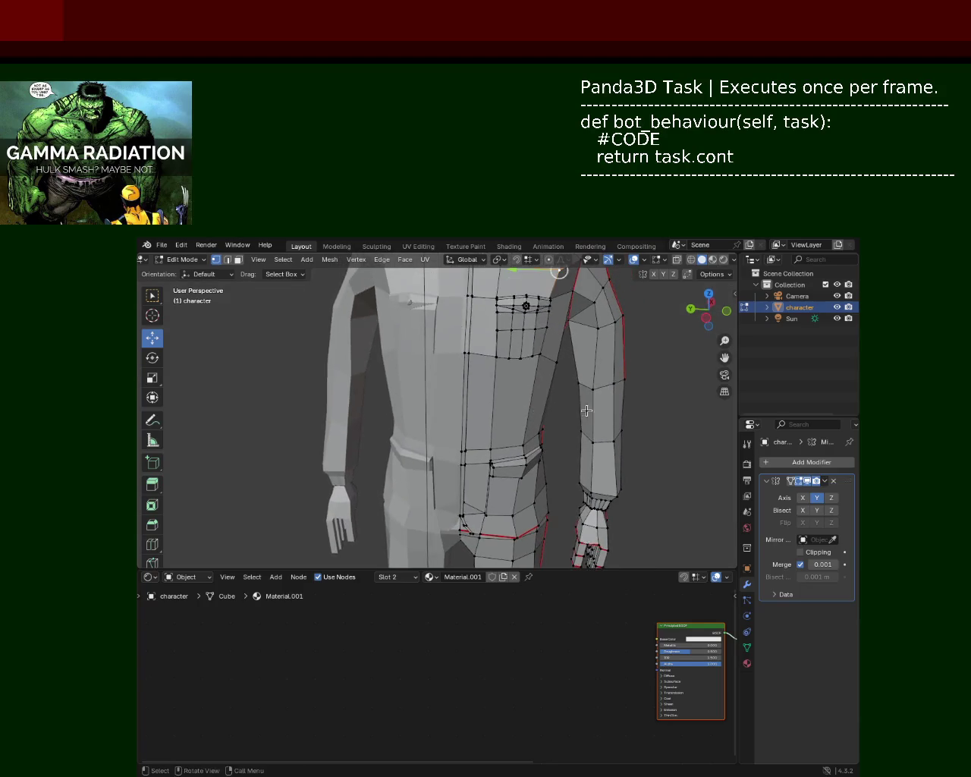
{"action": "scroll", "coordinate": [565, 363], "scroll_direction": "up", "scroll_amount": 2, "text": "shift"}
Shift a jacket shoulder face sideways along the X axis.
{"action": "middle_click_drag", "start_coordinate": [566, 364], "coordinate": [512, 385]}
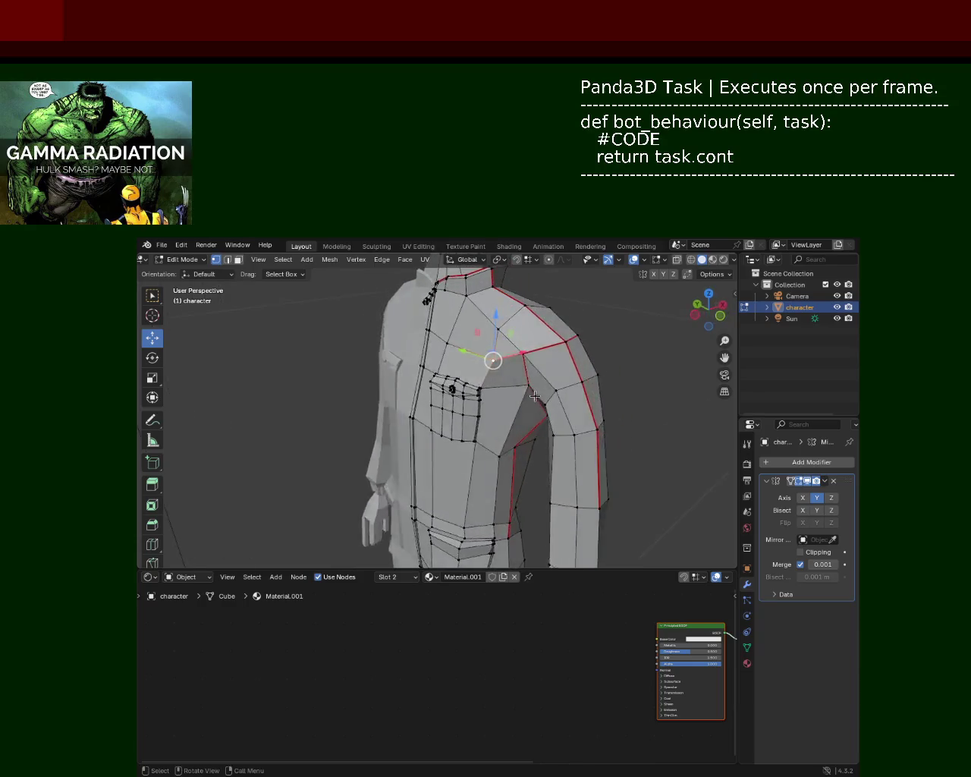
{"action": "left_click", "coordinate": [479, 379]}
{"action": "left_click_drag", "start_coordinate": [508, 367], "coordinate": [500, 367]}
{"action": "mouse_move", "coordinate": [501, 368]}
{"action": "middle_mouse_down"}
{"action": "mouse_move", "coordinate": [472, 420]}
{"action": "mouse_move", "coordinate": [417, 396]}
{"action": "middle_mouse_up"}
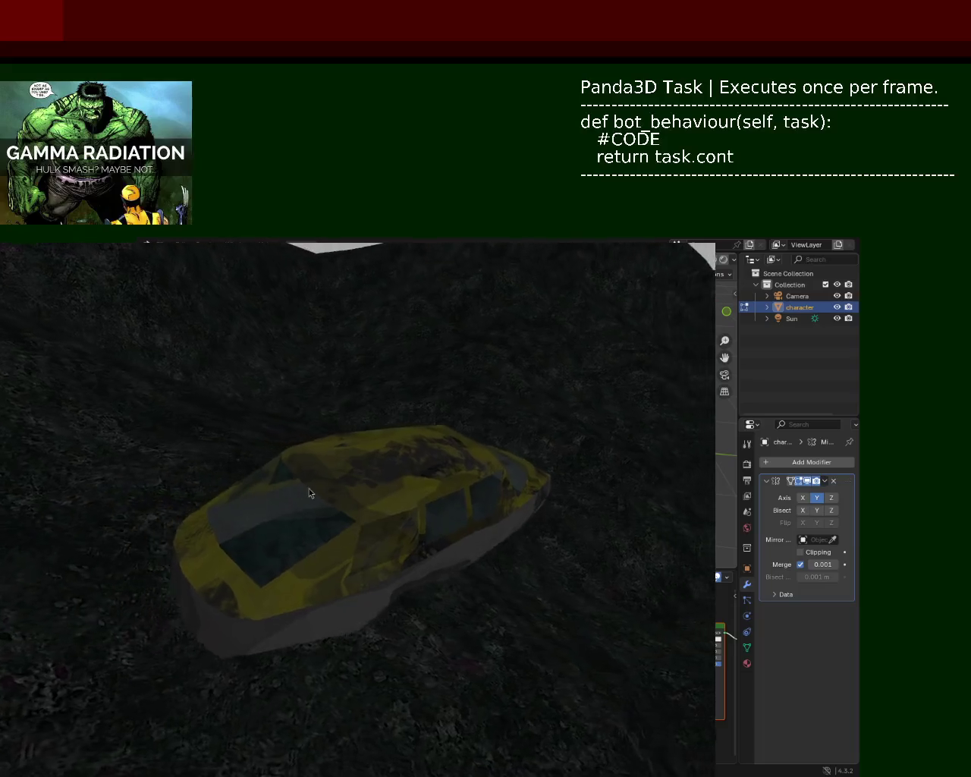
Orbit the camera around the yellow car on the hilly terrain, then close the game window.
{"action": "middle_click_drag", "start_coordinate": [709, 306], "coordinate": [709, 306]}
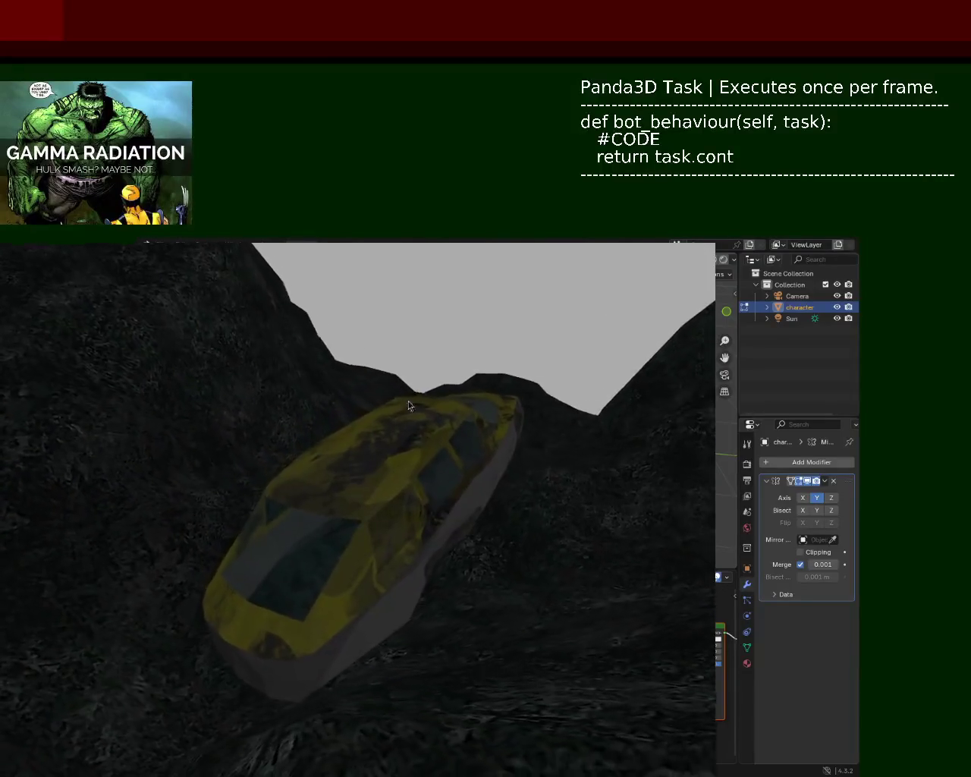
{"action": "key", "text": "Escape"}
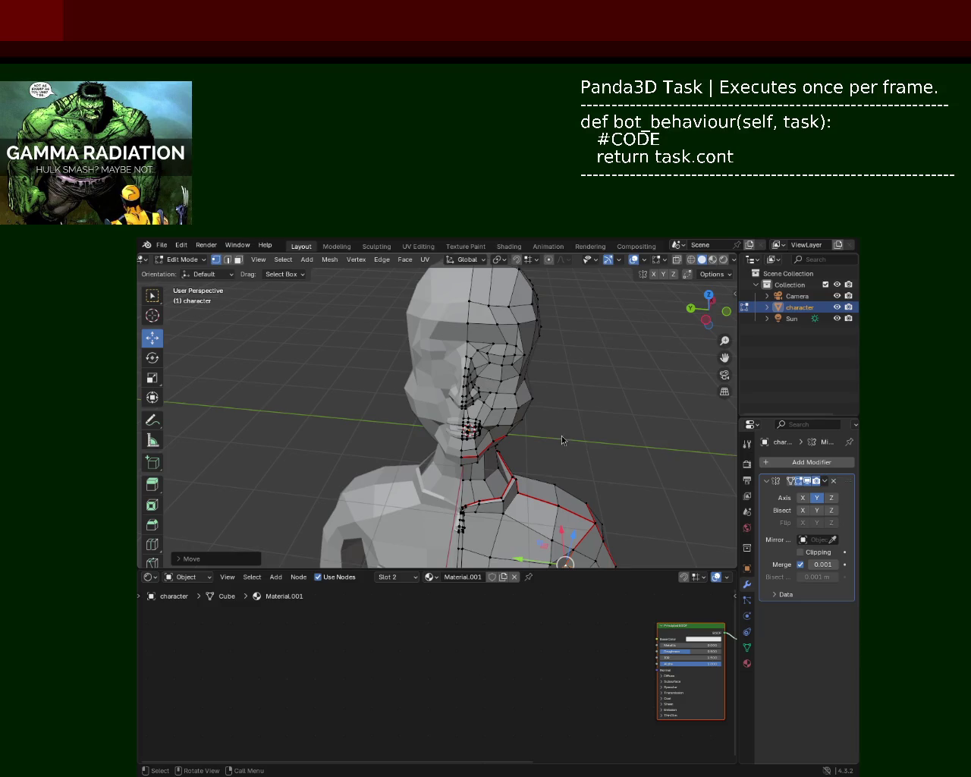
Box-select the vertical edge column on the torso and move it into place.
{"action": "scroll", "coordinate": [554, 322], "scroll_direction": "down", "scroll_amount": 5}
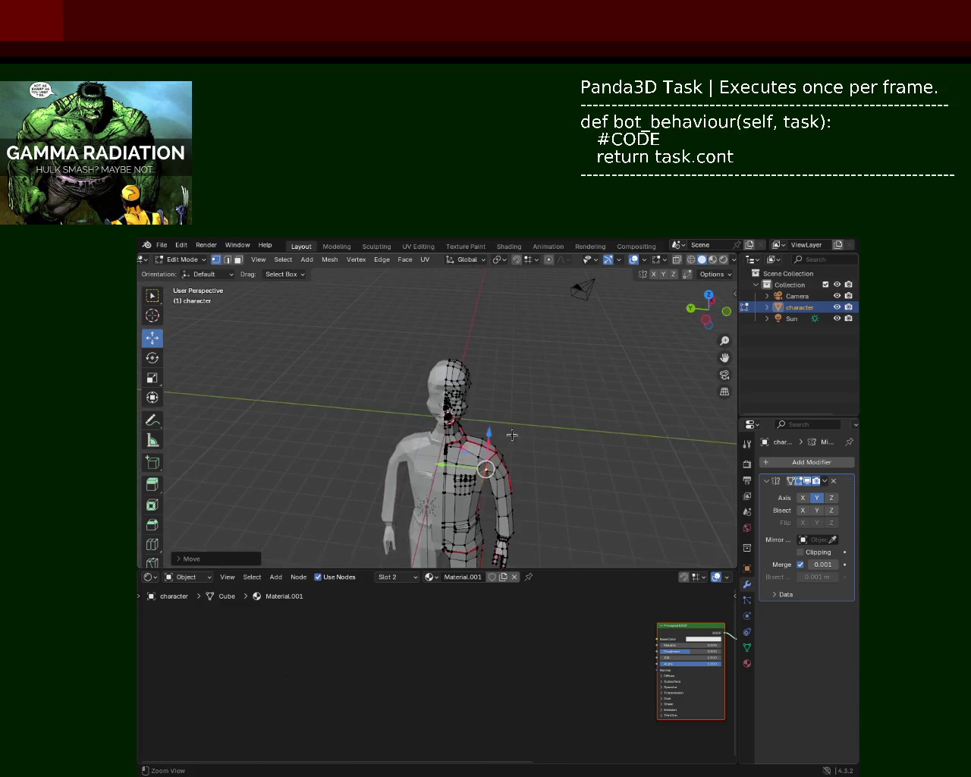
{"action": "middle_click_drag", "start_coordinate": [484, 460], "coordinate": [475, 388]}
{"action": "scroll", "coordinate": [501, 391], "scroll_direction": "up", "scroll_amount": 4}
{"action": "scroll", "coordinate": [508, 379], "scroll_direction": "up", "scroll_amount": 2}
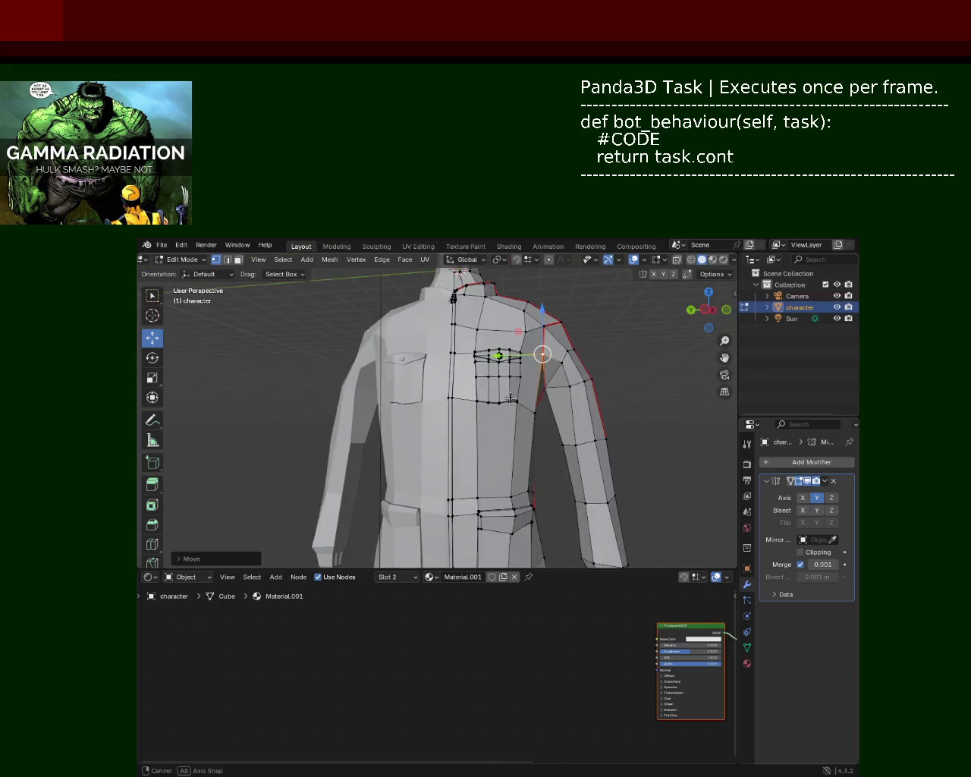
{"action": "scroll", "coordinate": [505, 364], "scroll_direction": "down", "scroll_amount": 2}
{"action": "scroll", "coordinate": [455, 357], "scroll_direction": "up", "scroll_amount": 2}
{"action": "mouse_move", "coordinate": [453, 352]}
{"action": "middle_mouse_down"}
{"action": "mouse_move", "coordinate": [375, 373]}
{"action": "mouse_move", "coordinate": [330, 438]}
{"action": "mouse_move", "coordinate": [395, 369]}
{"action": "middle_mouse_up"}
{"action": "scroll", "coordinate": [329, 438], "scroll_direction": "up", "scroll_amount": 3}
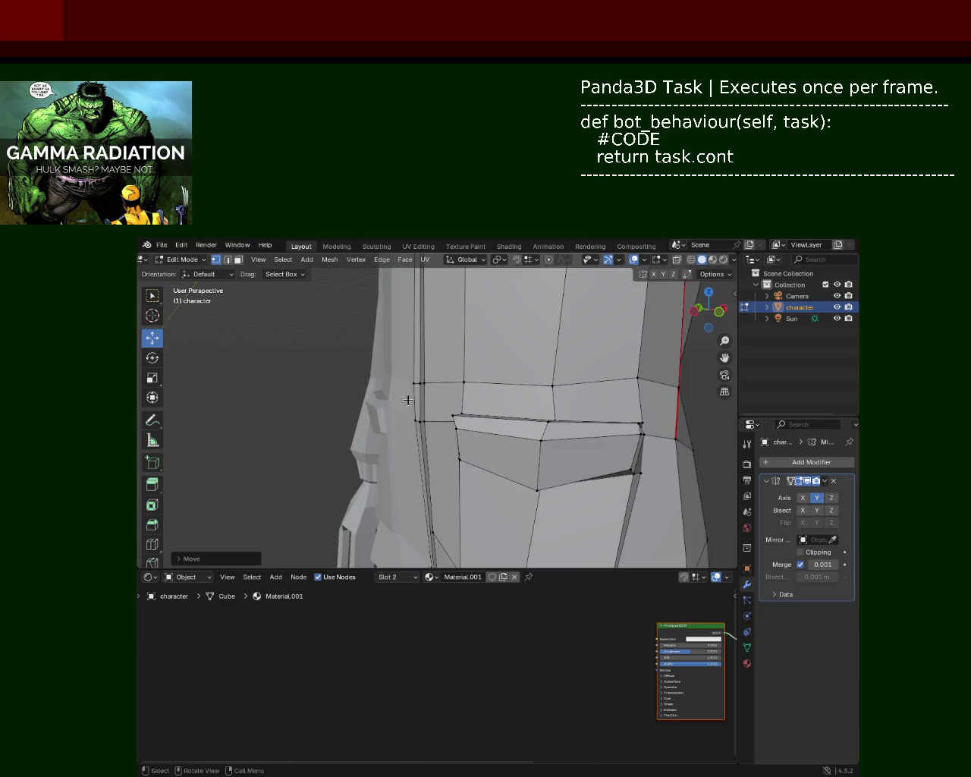
{"action": "left_click_drag", "start_coordinate": [392, 363], "coordinate": [440, 449]}
{"action": "left_click_drag", "start_coordinate": [420, 373], "coordinate": [420, 369]}
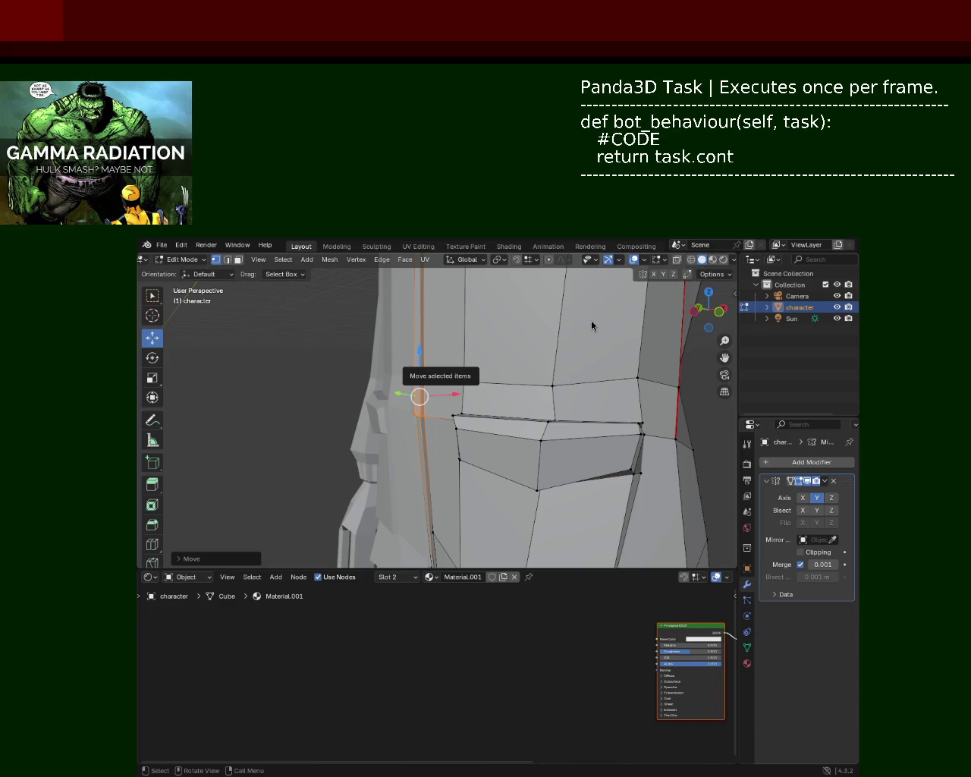
{"action": "key", "text": "alt+a"}
Move the jacket front's vertical edge loop slightly down and save as character_2.blend.
{"action": "middle_click_drag", "start_coordinate": [496, 375], "coordinate": [447, 401]}
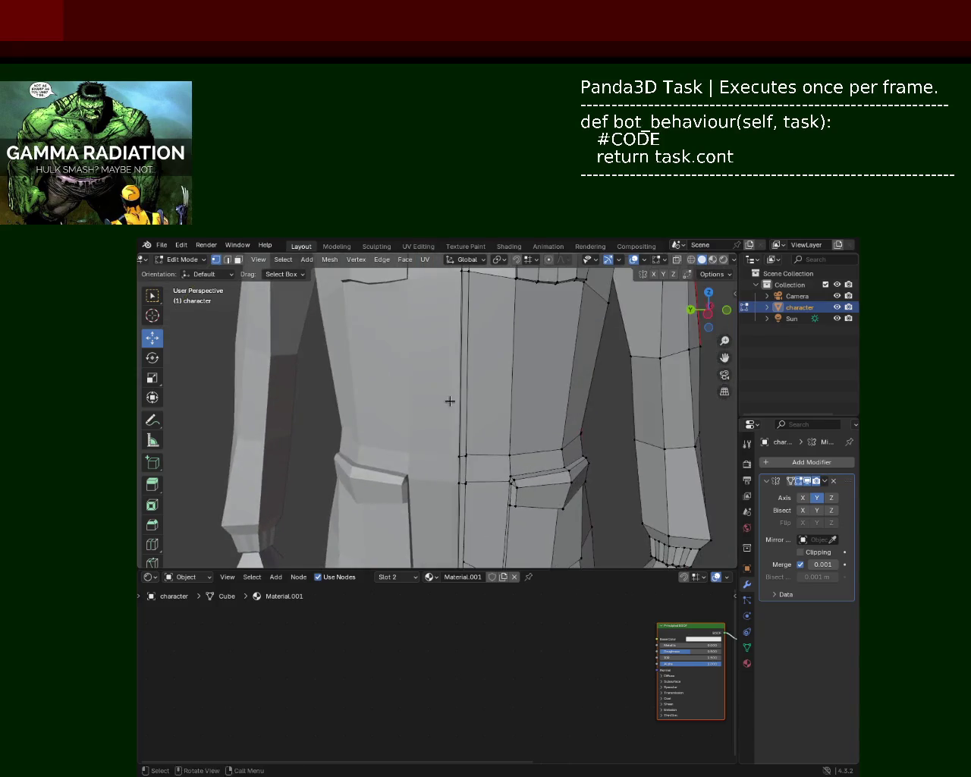
{"action": "scroll", "coordinate": [448, 401], "scroll_direction": "down", "scroll_amount": 3}
{"action": "scroll", "coordinate": [469, 369], "scroll_direction": "up", "scroll_amount": 1}
{"action": "mouse_move", "coordinate": [486, 337]}
{"action": "middle_mouse_down"}
{"action": "mouse_move", "coordinate": [406, 407]}
{"action": "mouse_move", "coordinate": [435, 354]}
{"action": "middle_mouse_up"}
{"action": "scroll", "coordinate": [435, 353], "scroll_direction": "up", "scroll_amount": 3}
{"action": "left_click", "coordinate": [421, 304], "text": "alt"}
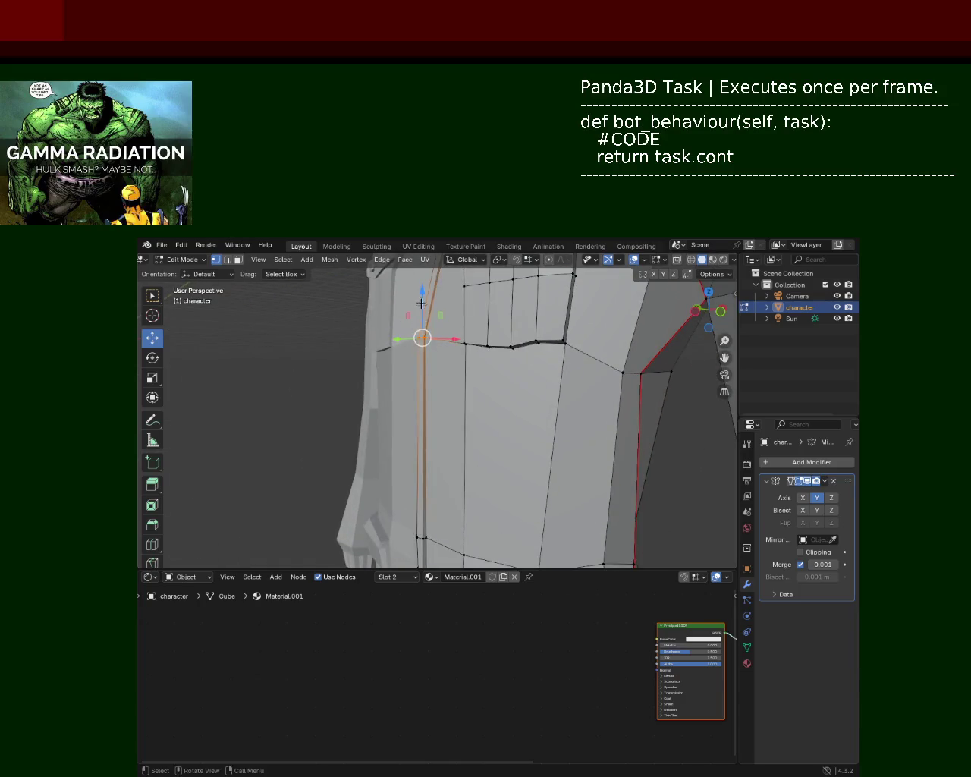
{"action": "left_click_drag", "start_coordinate": [421, 303], "coordinate": [445, 387]}
{"action": "left_click_drag", "start_coordinate": [424, 317], "coordinate": [470, 450]}
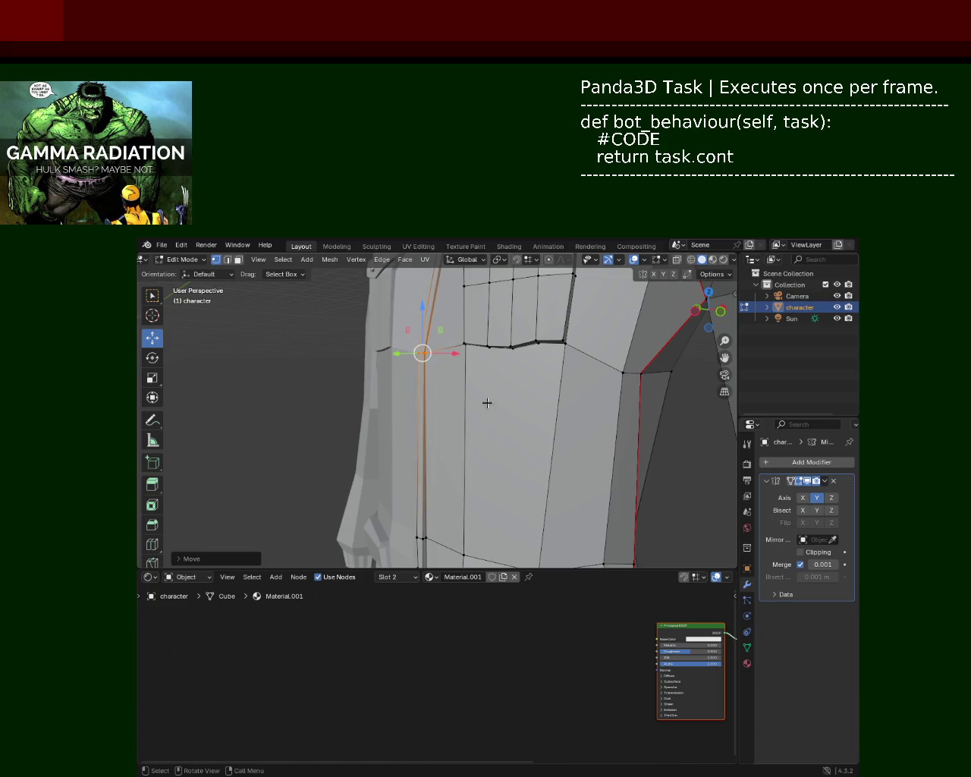
{"action": "scroll", "coordinate": [476, 398], "scroll_direction": "down", "scroll_amount": 2}
{"action": "middle_click_drag", "start_coordinate": [476, 398], "coordinate": [465, 430]}
{"action": "key", "text": "ctrl+s"}
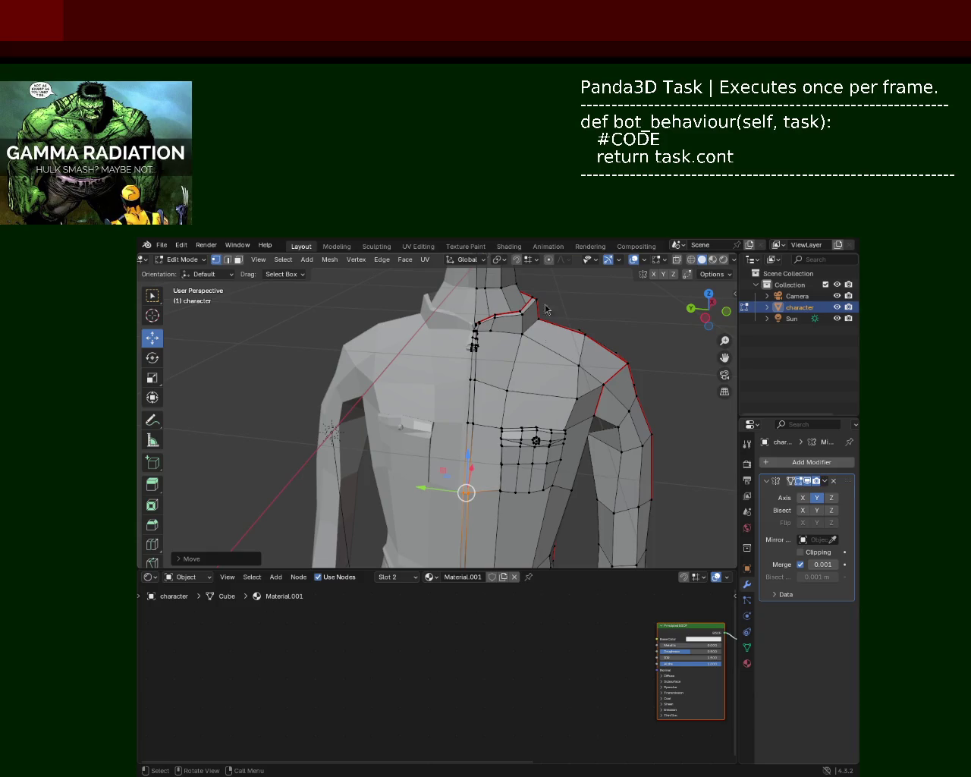
Select a shoulder vertex and move it along the Y axis.
{"action": "scroll", "coordinate": [536, 364], "scroll_direction": "up", "scroll_amount": 5}
{"action": "scroll", "coordinate": [538, 350], "scroll_direction": "down", "scroll_amount": 2}
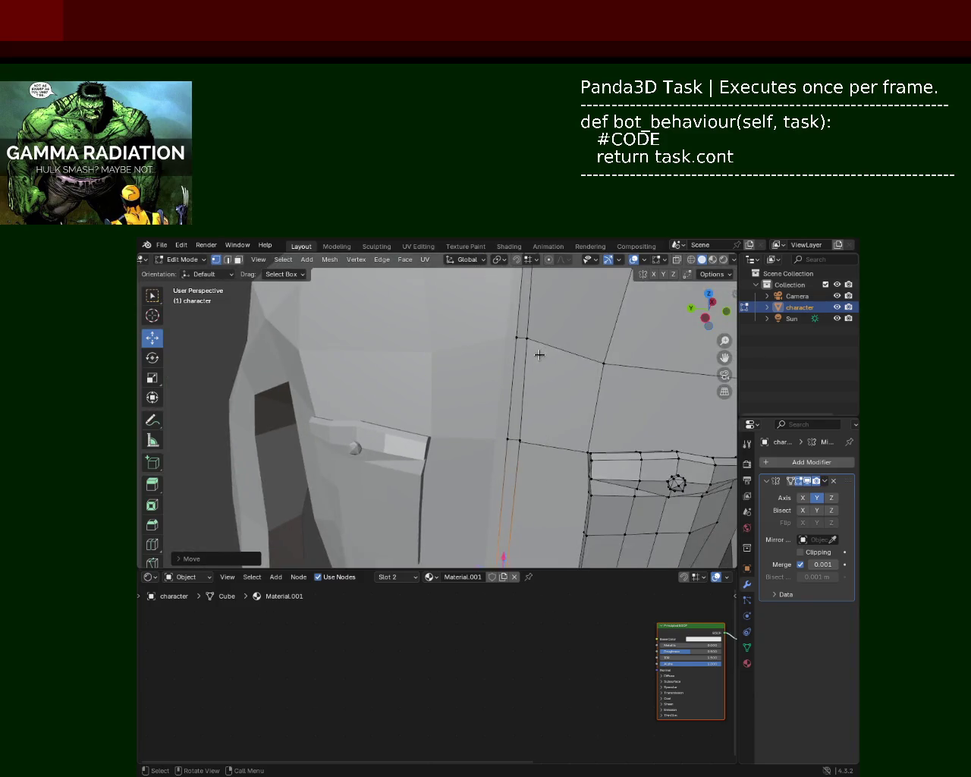
{"action": "scroll", "coordinate": [537, 342], "scroll_direction": "down", "scroll_amount": 1}
{"action": "scroll", "coordinate": [512, 362], "scroll_direction": "down", "scroll_amount": 2}
{"action": "scroll", "coordinate": [490, 380], "scroll_direction": "down", "scroll_amount": 3}
{"action": "middle_click_drag", "start_coordinate": [498, 404], "coordinate": [478, 420]}
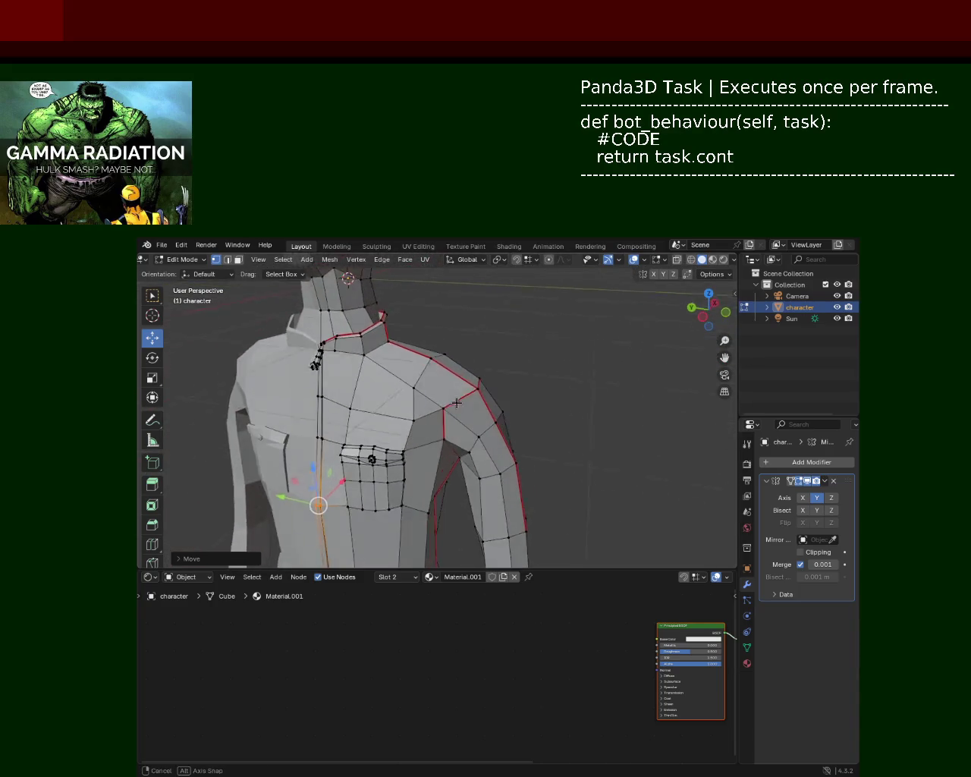
{"action": "left_click", "coordinate": [494, 419]}
{"action": "left_click", "coordinate": [470, 384]}
{"action": "left_click_drag", "start_coordinate": [449, 381], "coordinate": [452, 384]}
{"action": "mouse_move", "coordinate": [452, 384]}
{"action": "middle_mouse_down"}
{"action": "mouse_move", "coordinate": [455, 398]}
{"action": "mouse_move", "coordinate": [549, 433]}
{"action": "mouse_move", "coordinate": [485, 364]}
{"action": "mouse_move", "coordinate": [396, 308]}
{"action": "mouse_move", "coordinate": [492, 367]}
{"action": "mouse_move", "coordinate": [492, 399]}
{"action": "mouse_move", "coordinate": [395, 364]}
{"action": "middle_mouse_up"}
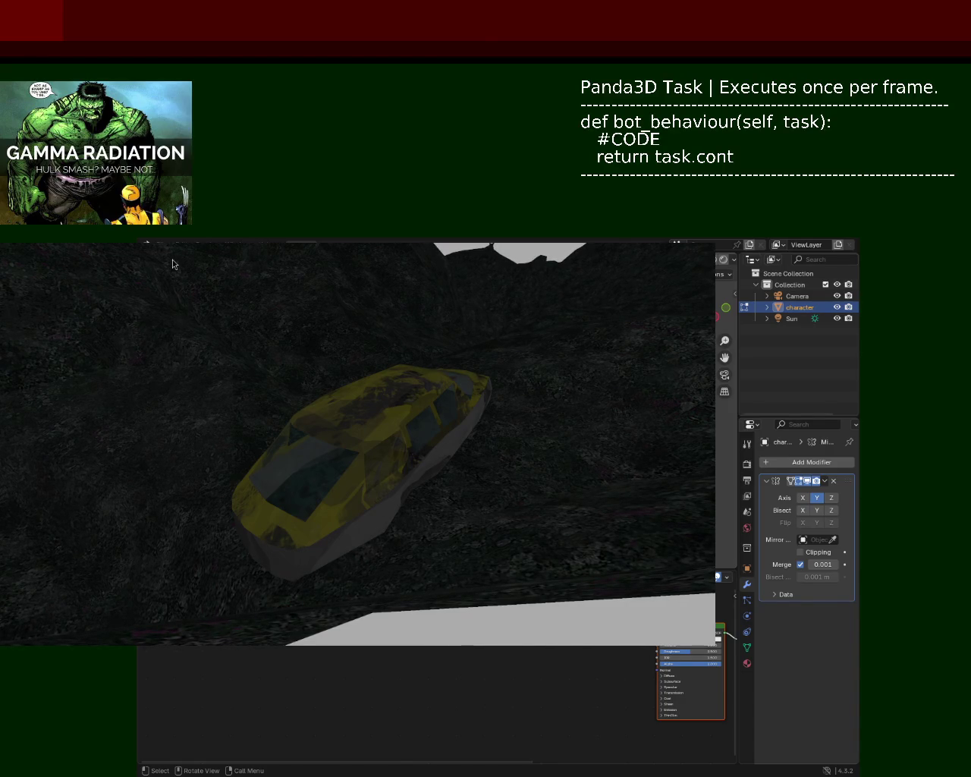
Bring the Panda3D game window with the yellow car to the front.
{"action": "left_click", "coordinate": [430, 337]}
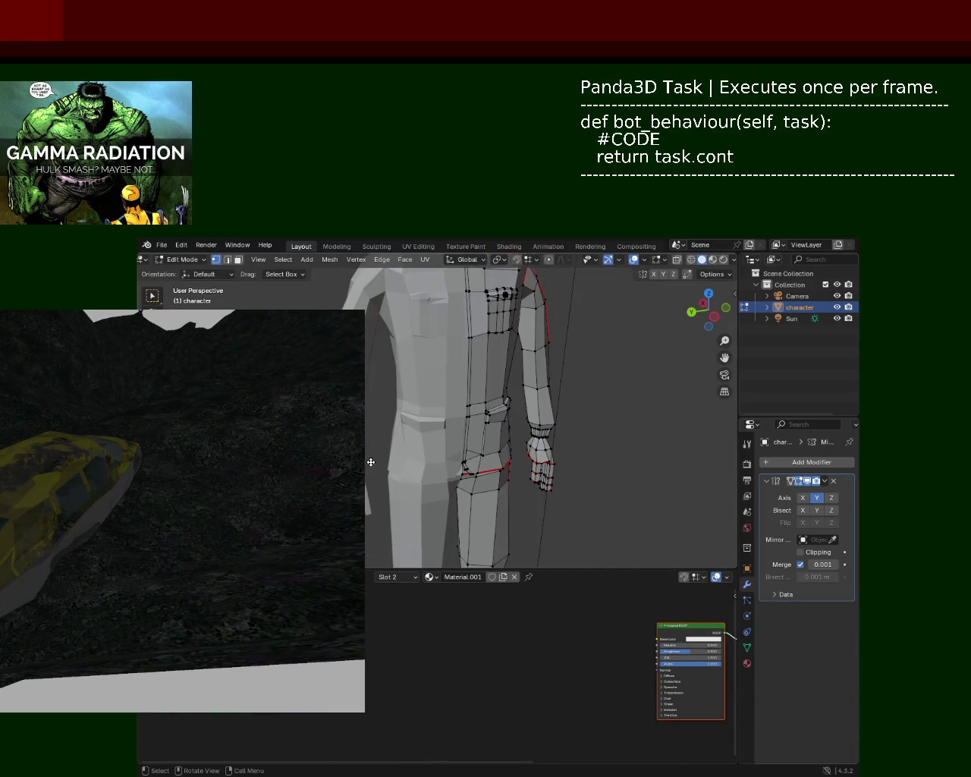
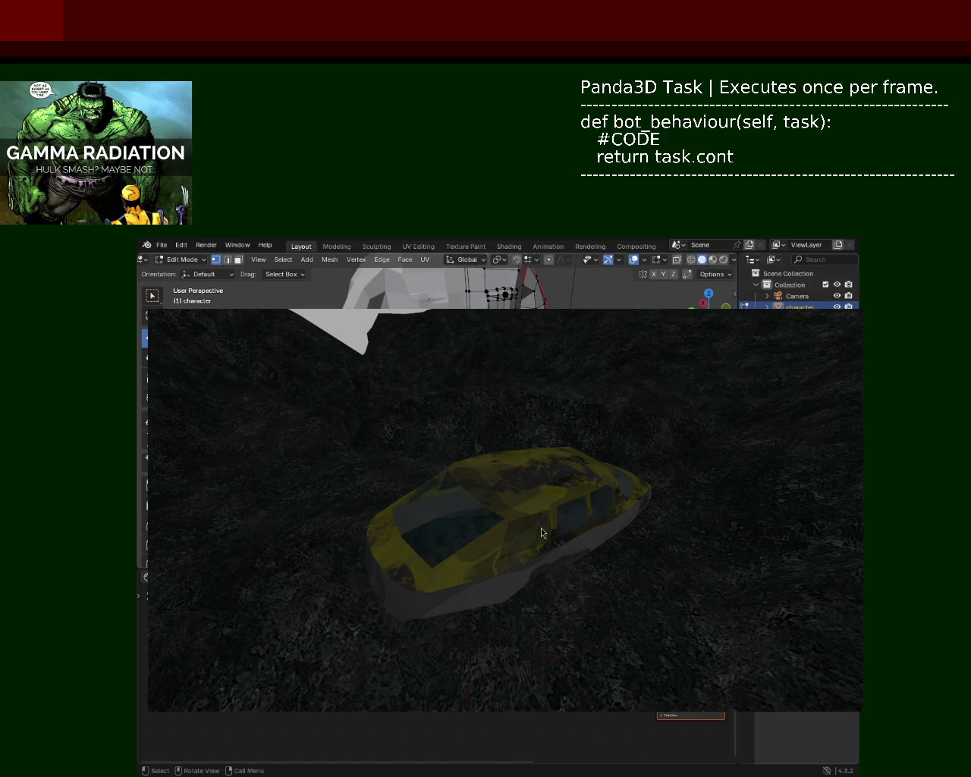
Orbit the camera around the yellow car in Panda3D, then move the game window aside.
{"action": "middle_click_drag", "start_coordinate": [529, 577], "coordinate": [584, 501]}
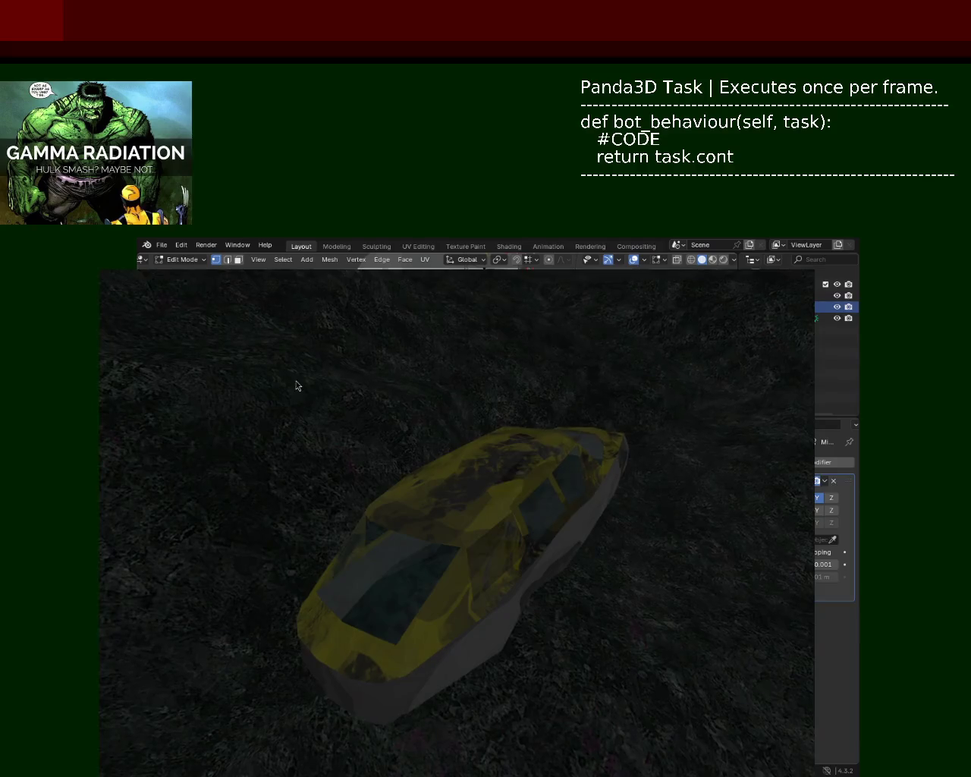
{"action": "left_click_drag", "start_coordinate": [425, 480], "coordinate": [488, 491]}
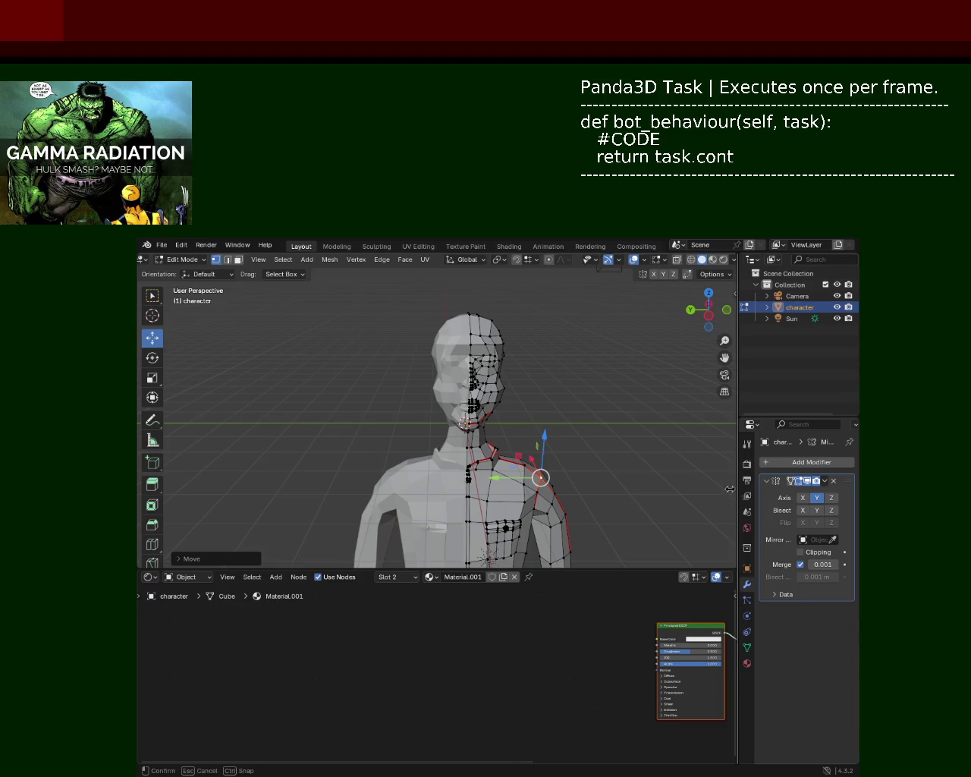
Assign the red 'Material' slot to the character's mesh in Edit Mode.
{"action": "left_click_drag", "start_coordinate": [737, 654], "coordinate": [727, 654]}
{"action": "left_click", "coordinate": [730, 660]}
{"action": "key", "text": "Tab"}
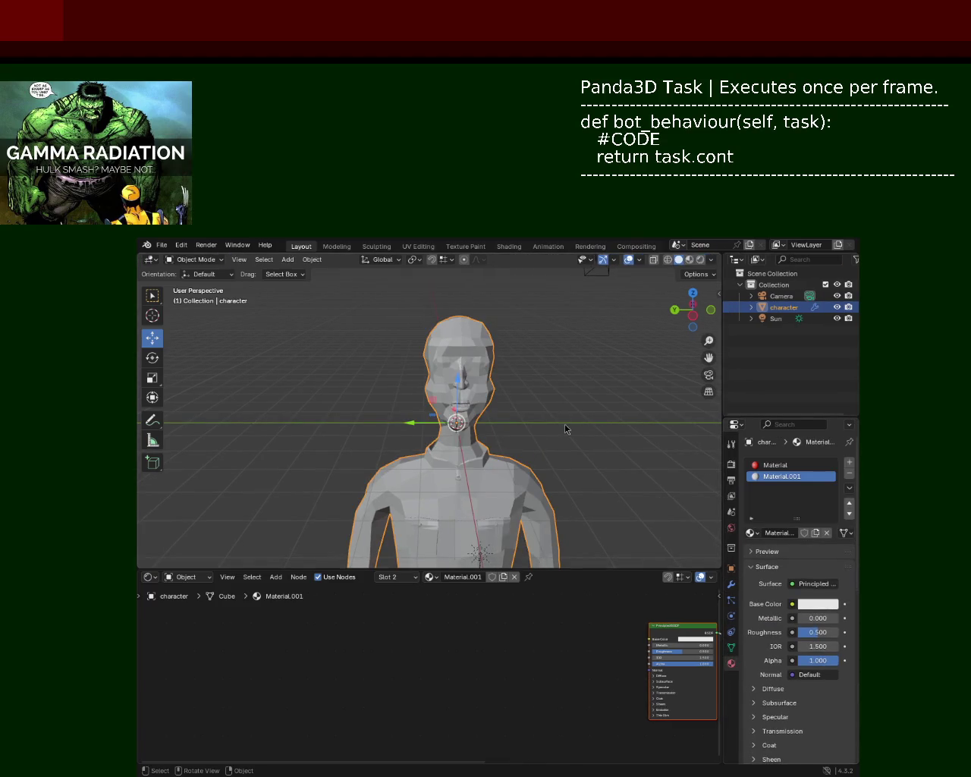
{"action": "left_click", "coordinate": [771, 465]}
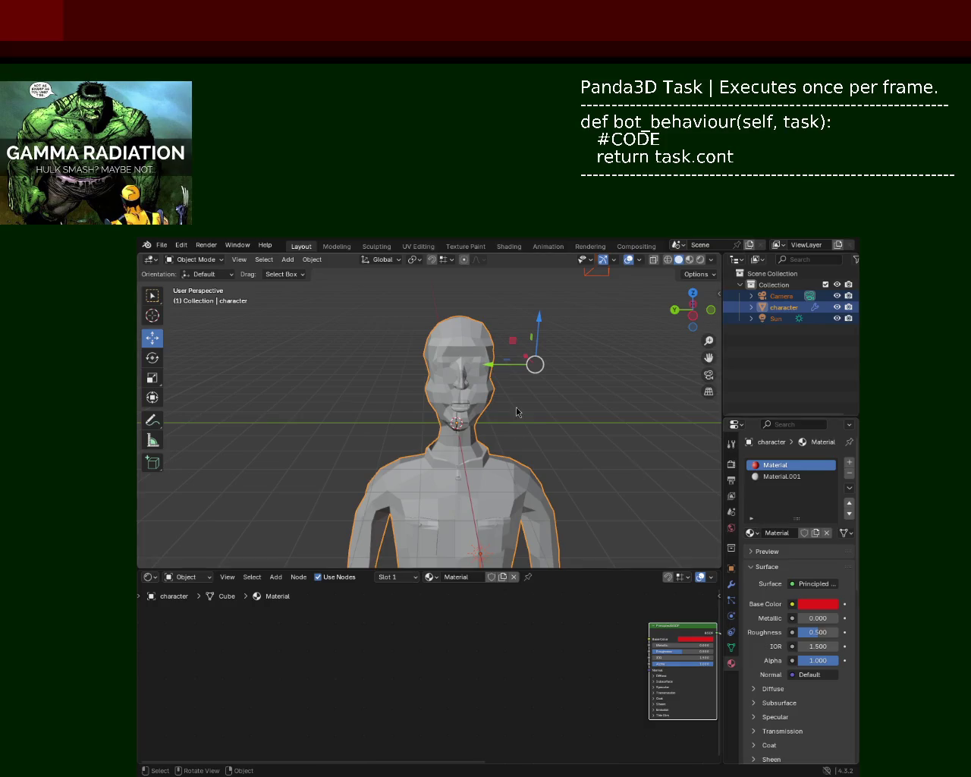
{"action": "key", "text": "Tab"}
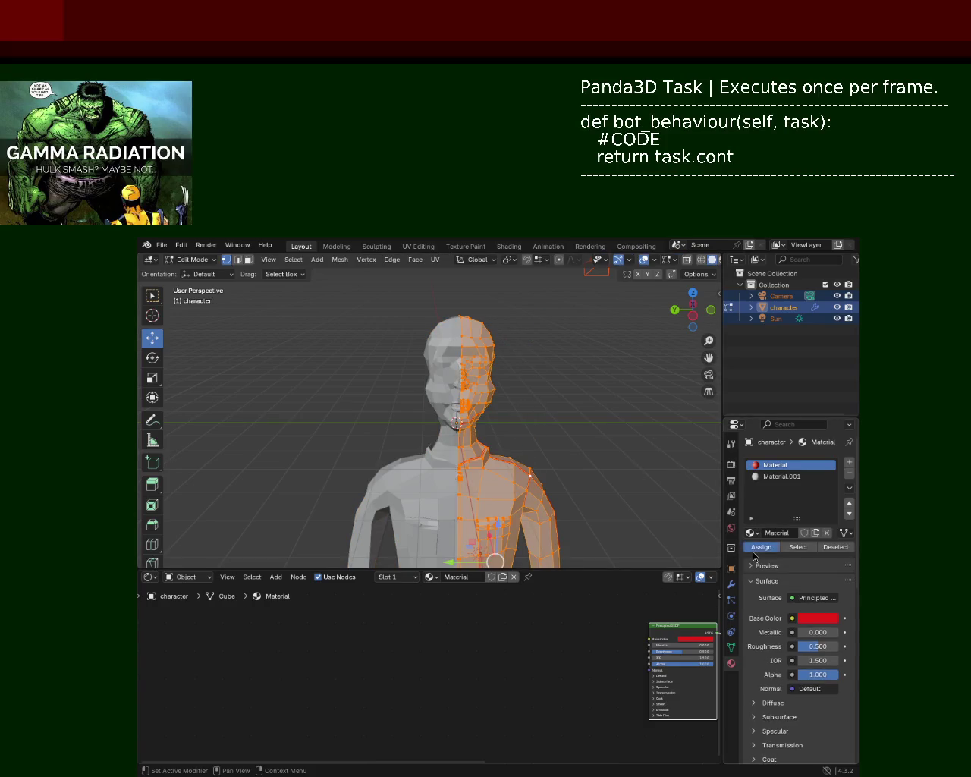
{"action": "left_click", "coordinate": [761, 547]}
{"action": "key", "text": "alt+a"}
{"action": "key", "text": "Tab"}
{"action": "key", "text": "Tab"}
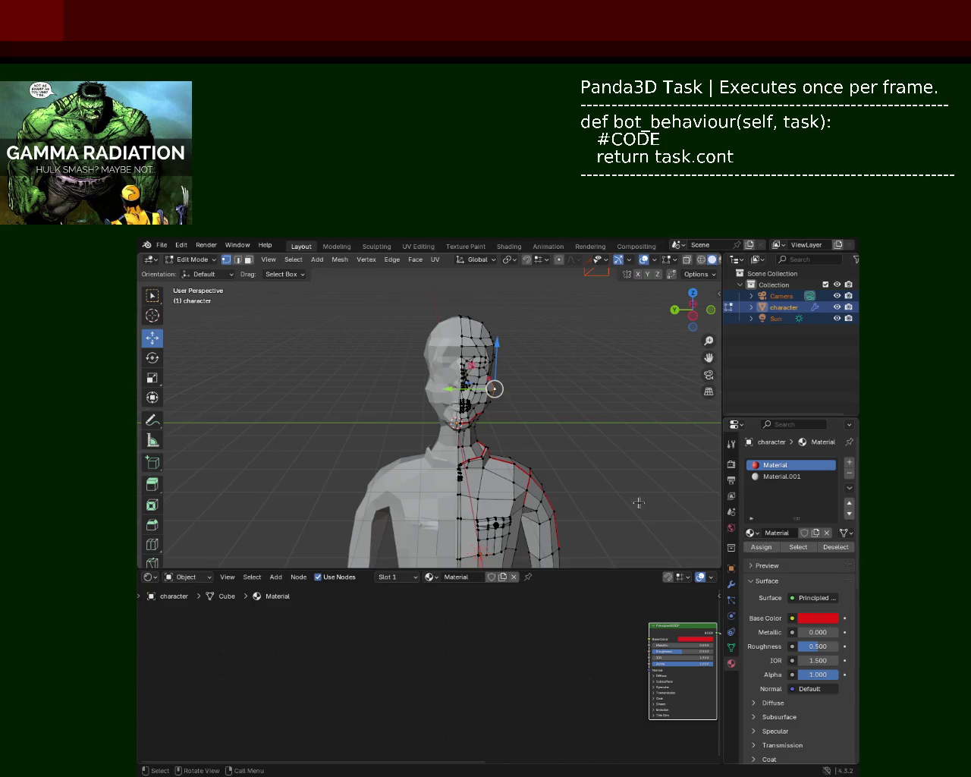
{"action": "key", "text": "ctrl+l"}
{"action": "left_click", "coordinate": [761, 548]}
Switch the viewport to Material Preview and orbit to face the torso.
{"action": "left_click", "coordinate": [528, 430]}
{"action": "left_click_drag", "start_coordinate": [724, 262], "coordinate": [734, 262]}
{"action": "left_click", "coordinate": [723, 259]}
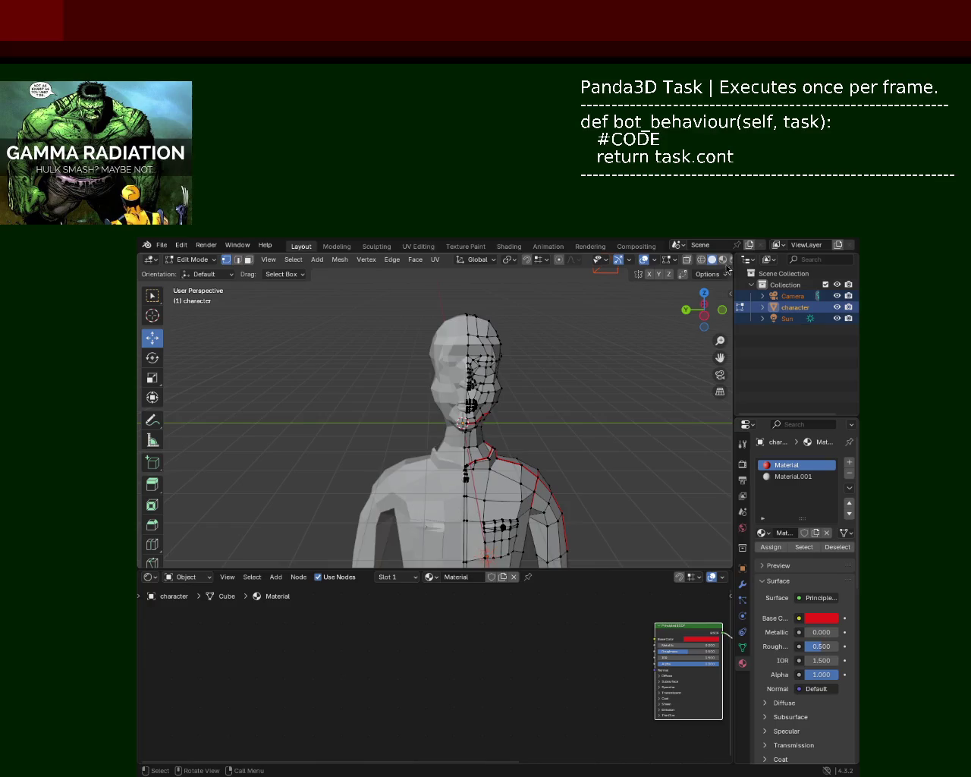
{"action": "middle_click_drag", "start_coordinate": [565, 380], "coordinate": [530, 337]}
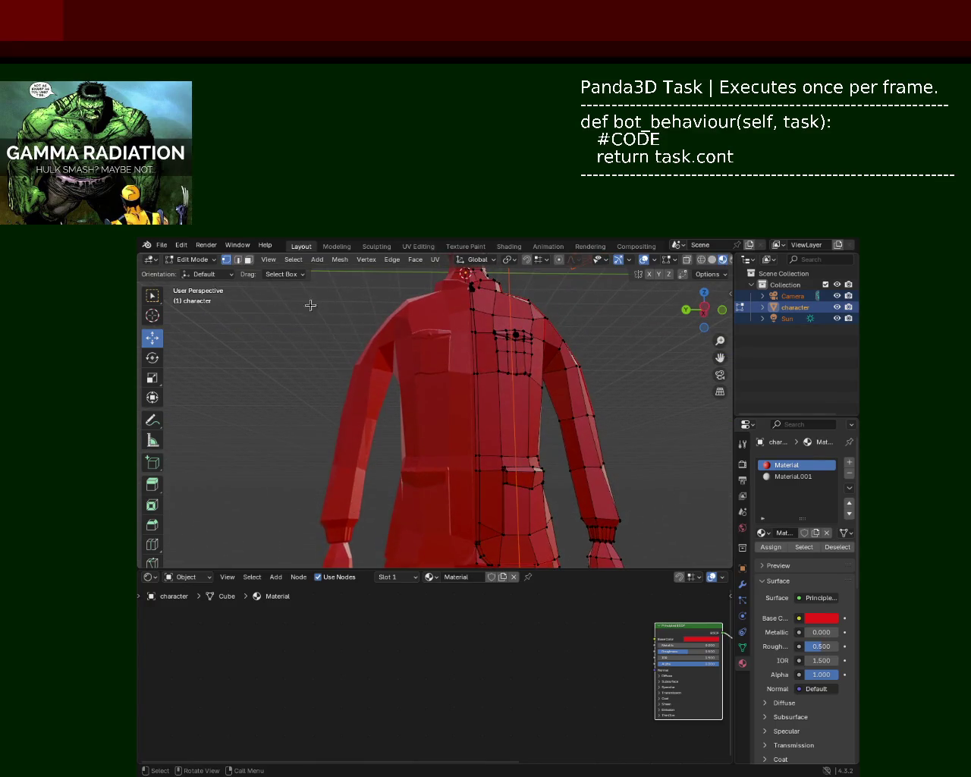
In face select mode, make two neighbouring chest faces white with Material.001.
{"action": "left_click", "coordinate": [248, 259]}
{"action": "left_click", "coordinate": [508, 410]}
{"action": "left_click", "coordinate": [485, 411]}
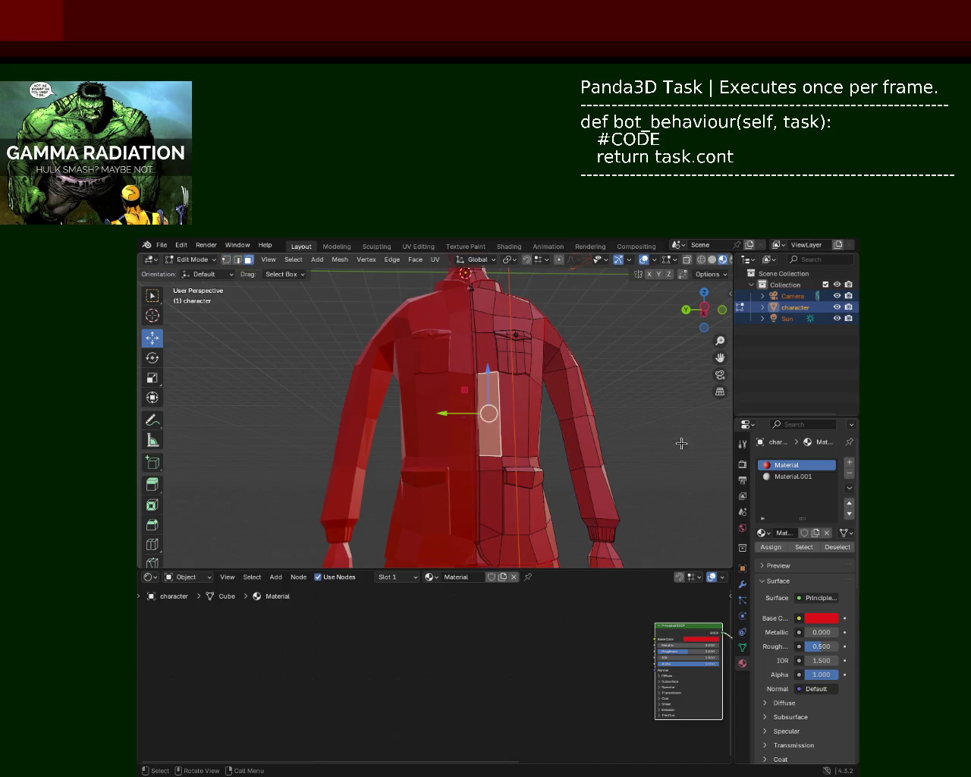
{"action": "left_click", "coordinate": [793, 476]}
{"action": "left_click", "coordinate": [768, 547]}
Make the front faces of both feet white with Material.001.
{"action": "mouse_move", "coordinate": [271, 342]}
{"action": "middle_mouse_down"}
{"action": "mouse_move", "coordinate": [395, 432]}
{"action": "mouse_move", "coordinate": [480, 418]}
{"action": "mouse_move", "coordinate": [455, 440]}
{"action": "mouse_move", "coordinate": [468, 484]}
{"action": "mouse_move", "coordinate": [380, 482]}
{"action": "mouse_move", "coordinate": [383, 391]}
{"action": "middle_mouse_up"}
{"action": "scroll", "coordinate": [395, 432], "scroll_direction": "down", "scroll_amount": 4}
{"action": "scroll", "coordinate": [383, 390], "scroll_direction": "up", "scroll_amount": 3}
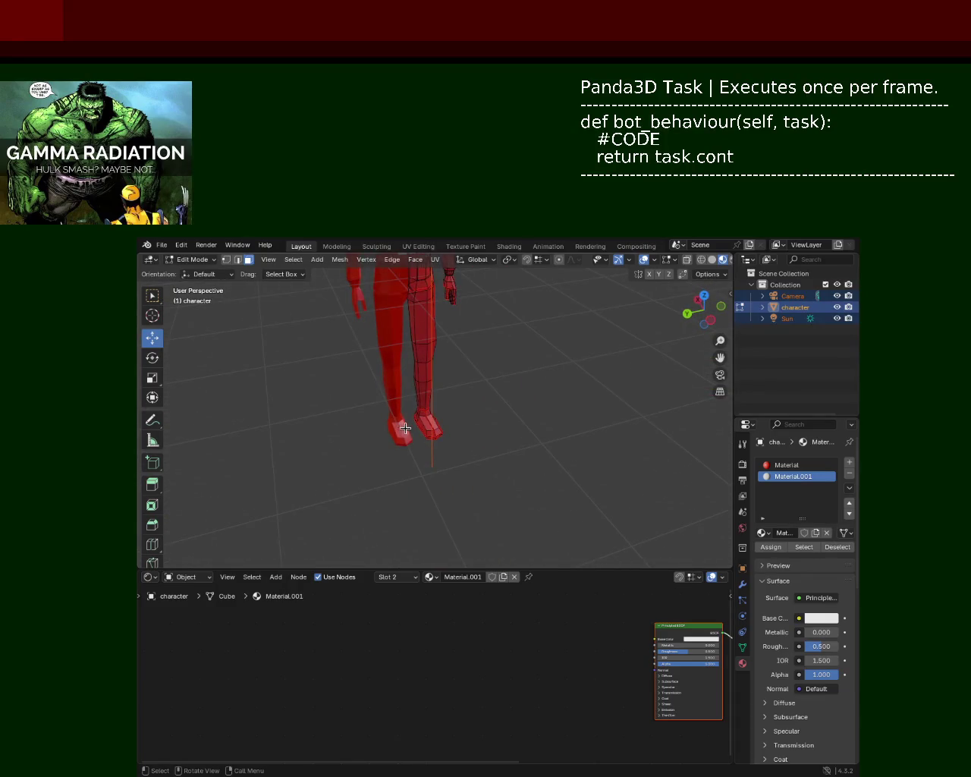
{"action": "left_click", "coordinate": [431, 423]}
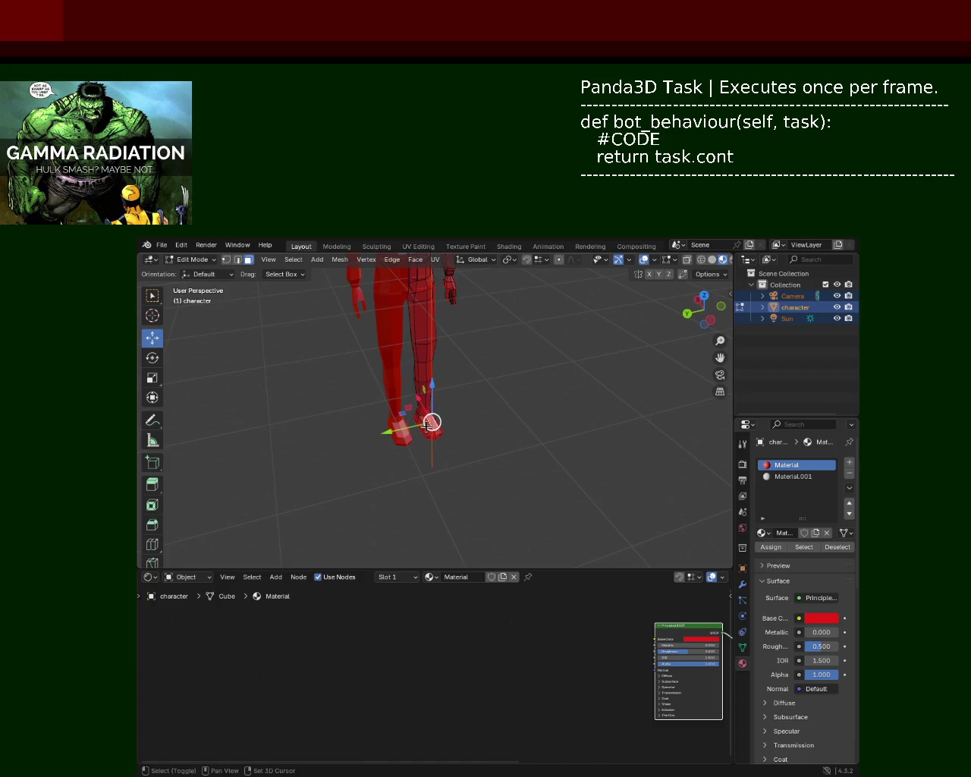
{"action": "key", "text": "KP_Decimal"}
{"action": "left_click", "coordinate": [437, 467]}
{"action": "left_click", "coordinate": [403, 461], "text": "shift"}
{"action": "left_click", "coordinate": [771, 547]}
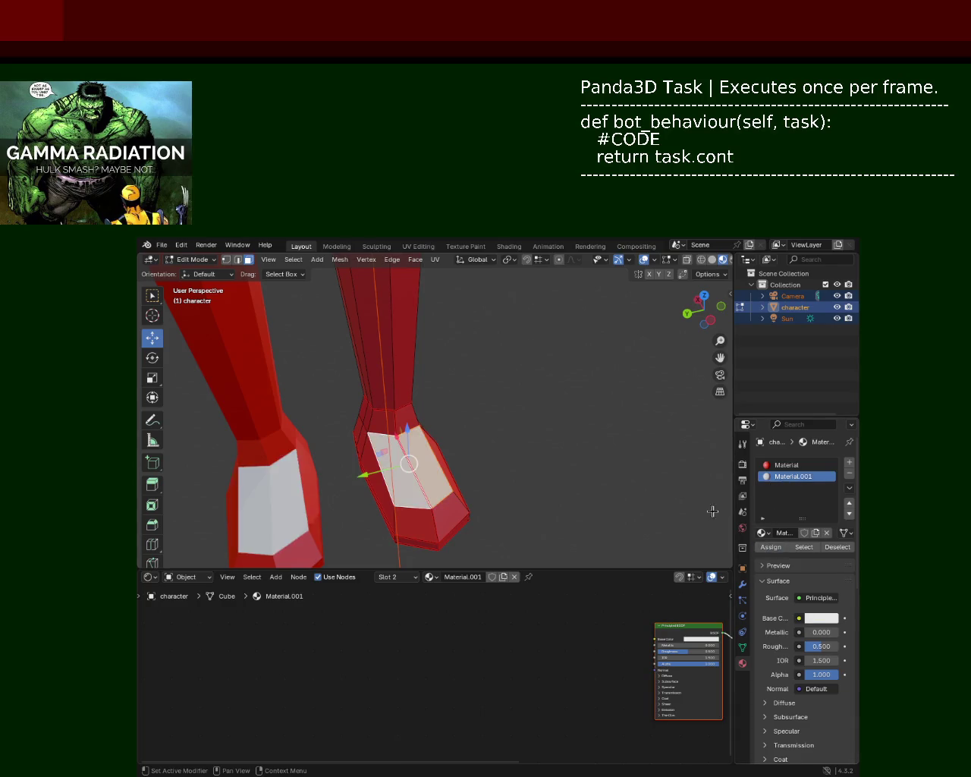
Box-select the head in X-ray, assign white Material.001, and return to Material Preview.
{"action": "scroll", "coordinate": [481, 395], "scroll_direction": "down", "scroll_amount": 3}
{"action": "scroll", "coordinate": [482, 394], "scroll_direction": "down", "scroll_amount": 3}
{"action": "scroll", "coordinate": [478, 393], "scroll_direction": "down", "scroll_amount": 3}
{"action": "mouse_move", "coordinate": [478, 393]}
{"action": "middle_mouse_down"}
{"action": "mouse_move", "coordinate": [474, 337]}
{"action": "mouse_move", "coordinate": [451, 345]}
{"action": "mouse_move", "coordinate": [544, 321]}
{"action": "middle_mouse_up"}
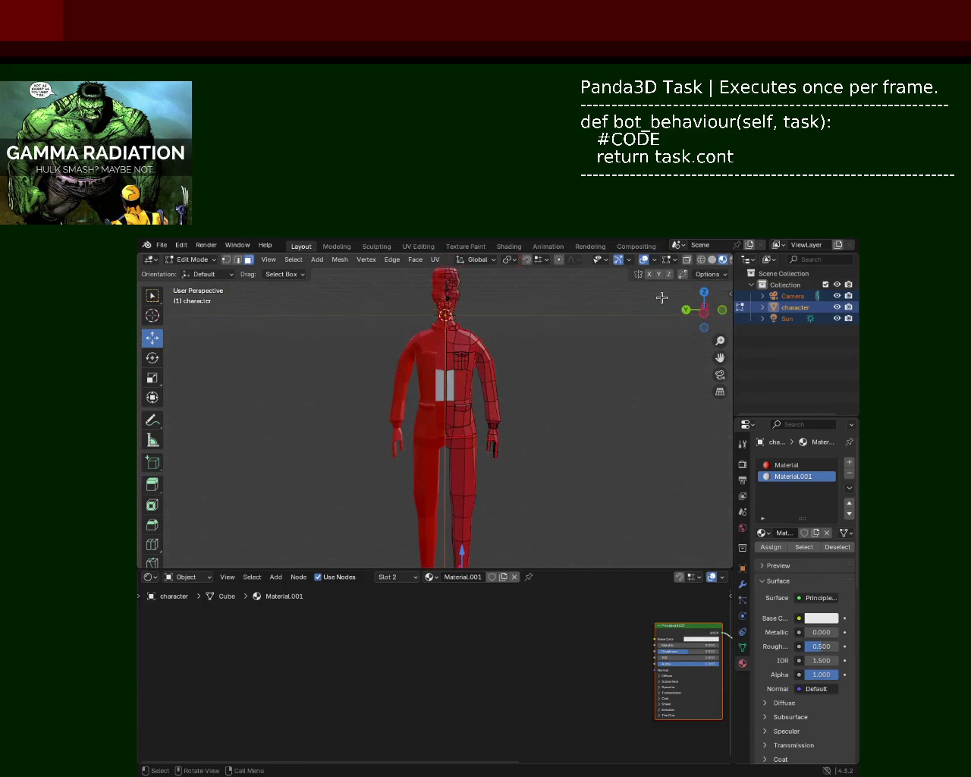
{"action": "scroll", "coordinate": [485, 297], "scroll_direction": "down", "scroll_amount": 2}
{"action": "scroll", "coordinate": [485, 297], "scroll_direction": "down", "scroll_amount": 2}
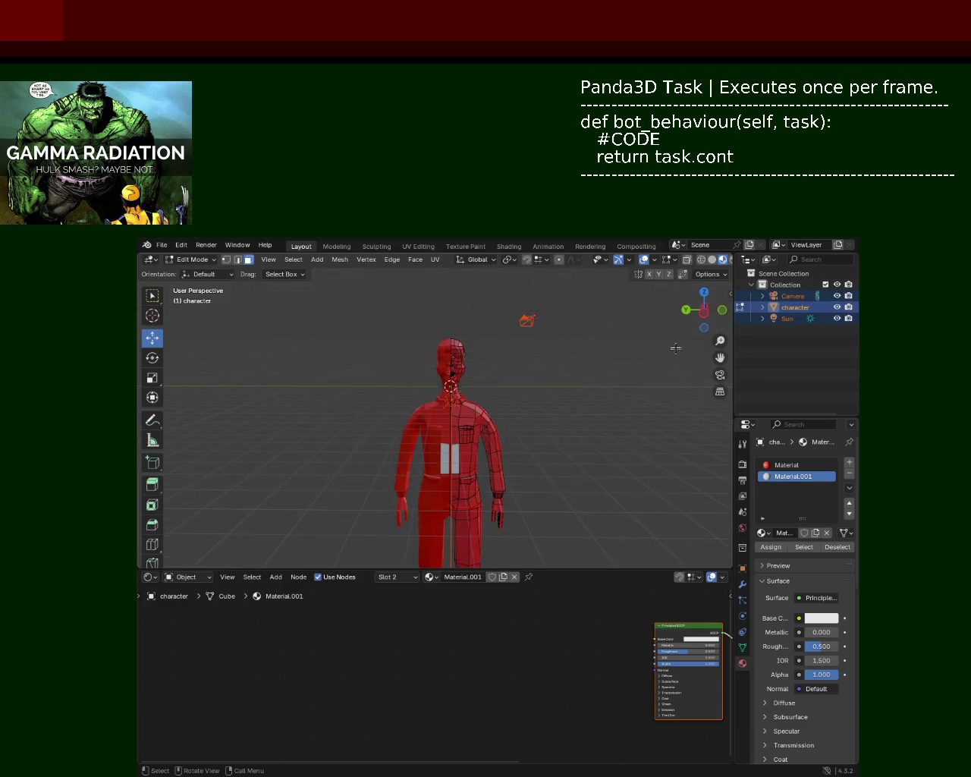
{"action": "left_click", "coordinate": [702, 261]}
{"action": "left_click_drag", "start_coordinate": [401, 317], "coordinate": [506, 399]}
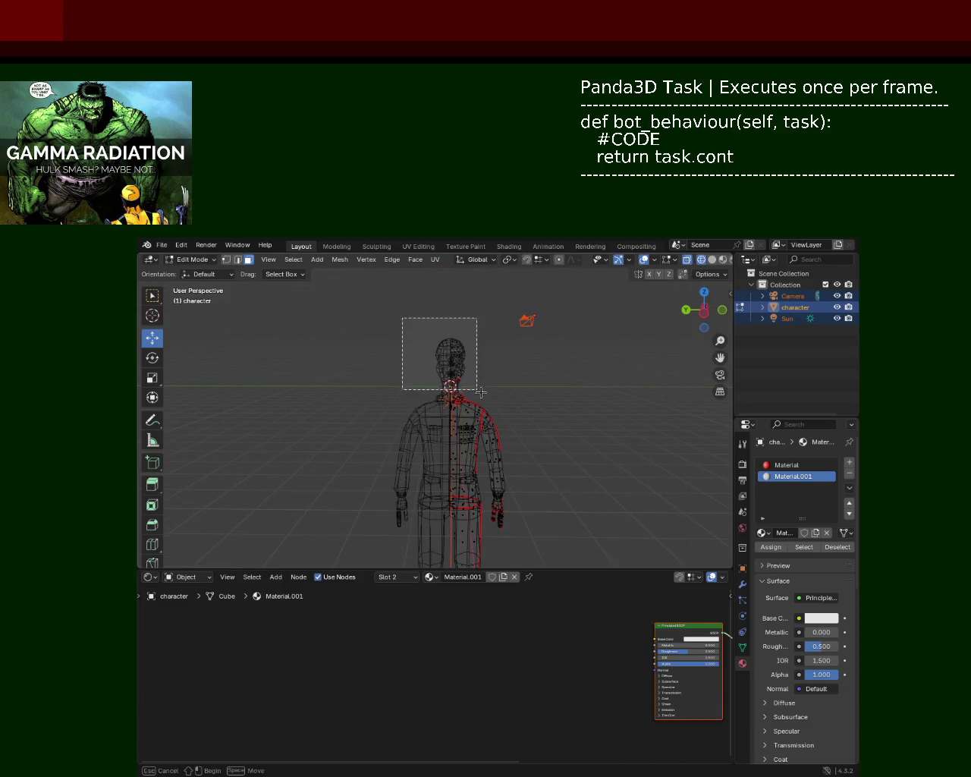
{"action": "left_click", "coordinate": [771, 546]}
{"action": "left_click", "coordinate": [711, 259]}
{"action": "left_click", "coordinate": [505, 364]}
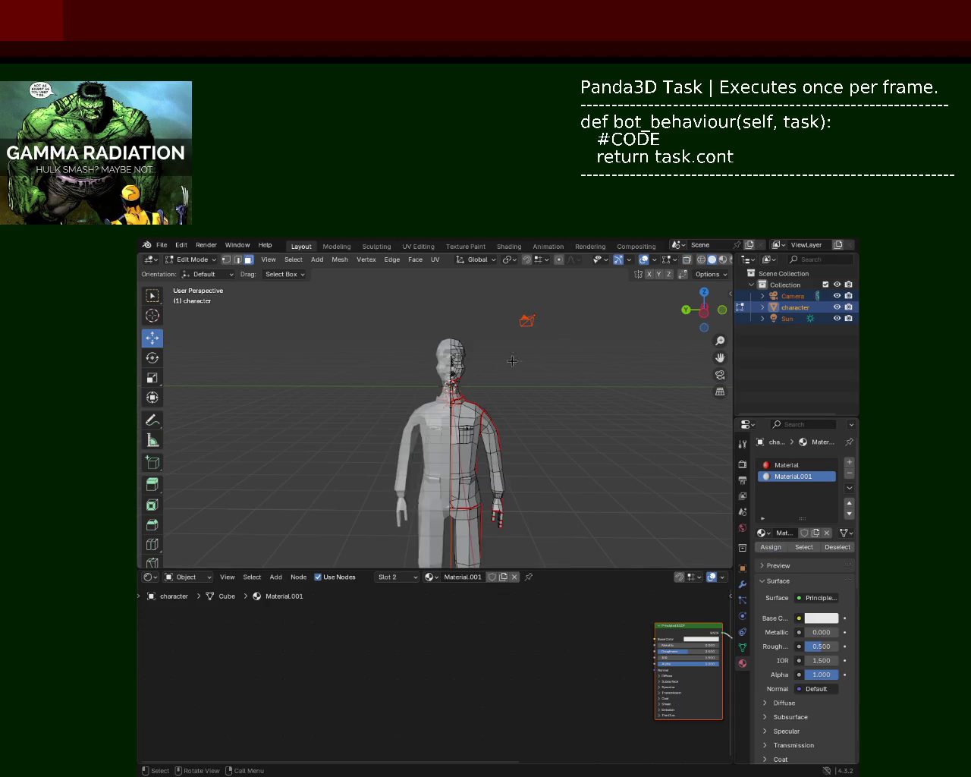
{"action": "left_click", "coordinate": [723, 259]}
Make the ring of faces at the base of the neck white with Material.001.
{"action": "scroll", "coordinate": [533, 393], "scroll_direction": "up", "scroll_amount": 2}
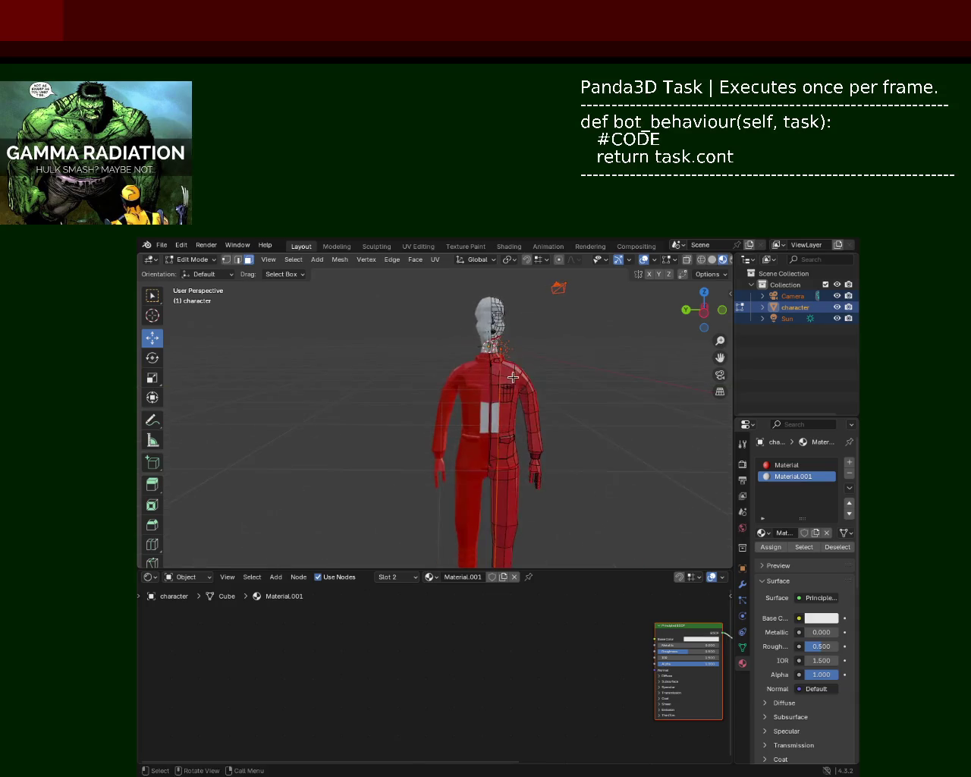
{"action": "scroll", "coordinate": [513, 334], "scroll_direction": "up", "scroll_amount": 4}
{"action": "scroll", "coordinate": [513, 334], "scroll_direction": "down", "scroll_amount": 5}
{"action": "mouse_move", "coordinate": [513, 334]}
{"action": "middle_mouse_down"}
{"action": "mouse_move", "coordinate": [553, 412]}
{"action": "mouse_move", "coordinate": [470, 346]}
{"action": "mouse_move", "coordinate": [437, 360]}
{"action": "mouse_move", "coordinate": [279, 313]}
{"action": "middle_mouse_up"}
{"action": "scroll", "coordinate": [456, 353], "scroll_direction": "up", "scroll_amount": 3}
{"action": "scroll", "coordinate": [427, 364], "scroll_direction": "up", "scroll_amount": 2}
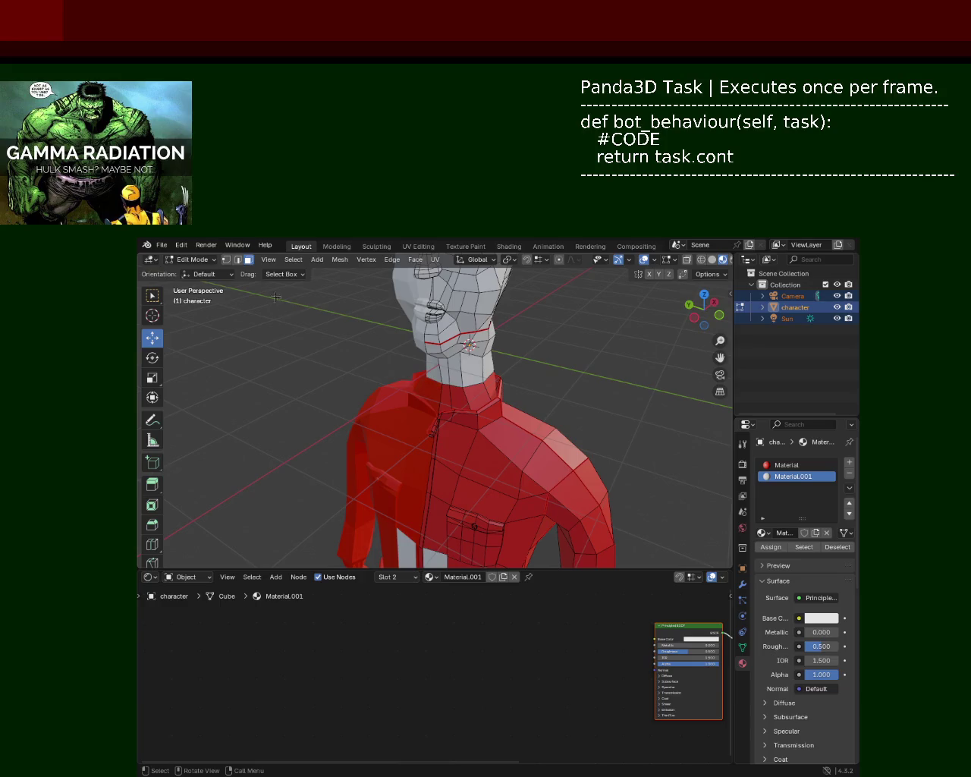
{"action": "left_click", "coordinate": [460, 399]}
{"action": "mouse_move", "coordinate": [455, 400]}
{"action": "middle_mouse_down"}
{"action": "mouse_move", "coordinate": [407, 414]}
{"action": "mouse_move", "coordinate": [468, 416]}
{"action": "mouse_move", "coordinate": [455, 379]}
{"action": "middle_mouse_up"}
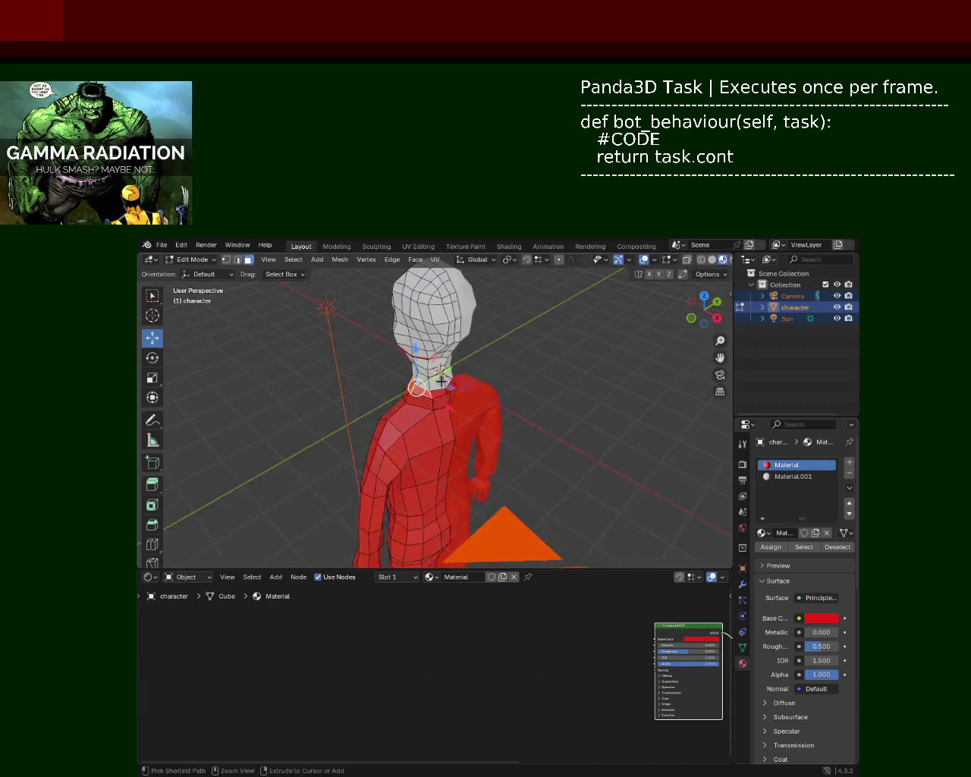
{"action": "scroll", "coordinate": [445, 342], "scroll_direction": "up", "scroll_amount": 3}
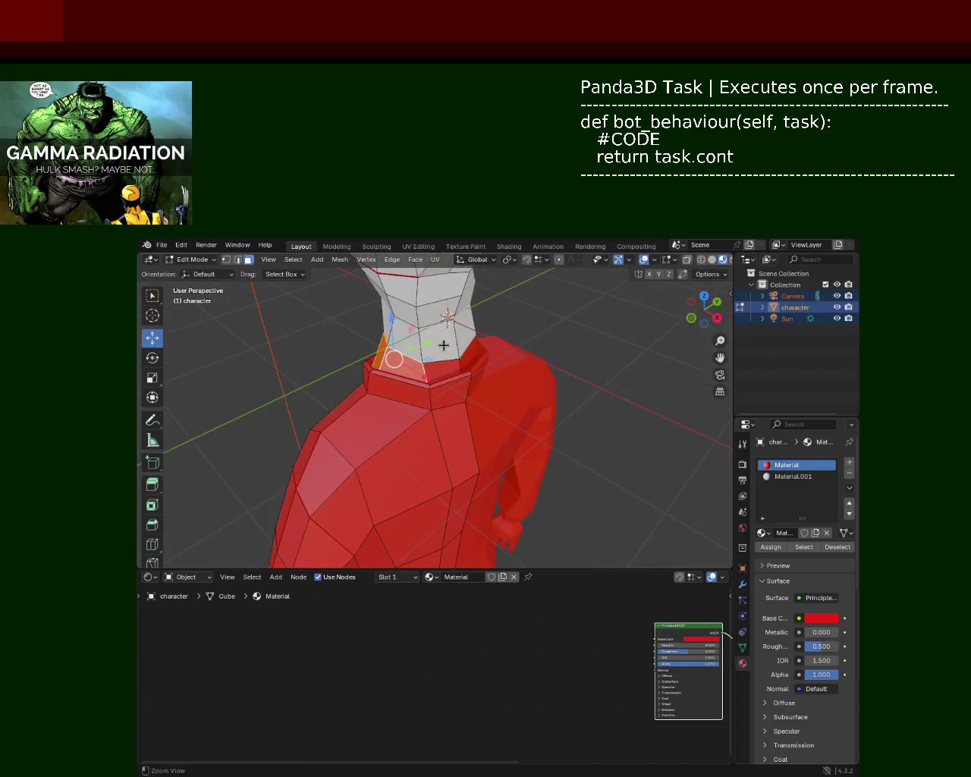
{"action": "left_click", "coordinate": [790, 476]}
{"action": "left_click", "coordinate": [771, 547]}
{"action": "left_click", "coordinate": [559, 437]}
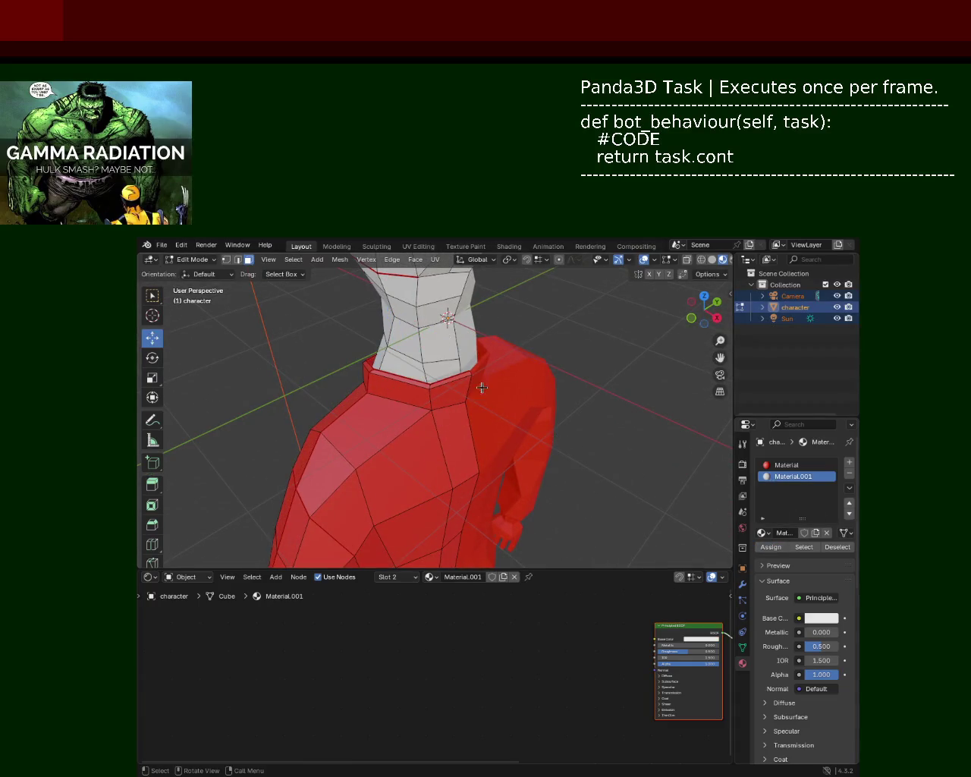
Orbit the character to a side view and turn on X-ray.
{"action": "scroll", "coordinate": [481, 388], "scroll_direction": "down", "scroll_amount": 5}
{"action": "mouse_move", "coordinate": [481, 387]}
{"action": "middle_mouse_down"}
{"action": "mouse_move", "coordinate": [561, 392]}
{"action": "mouse_move", "coordinate": [510, 425]}
{"action": "mouse_move", "coordinate": [531, 402]}
{"action": "middle_mouse_up"}
{"action": "scroll", "coordinate": [562, 392], "scroll_direction": "up", "scroll_amount": 3}
{"action": "scroll", "coordinate": [534, 401], "scroll_direction": "down", "scroll_amount": 2}
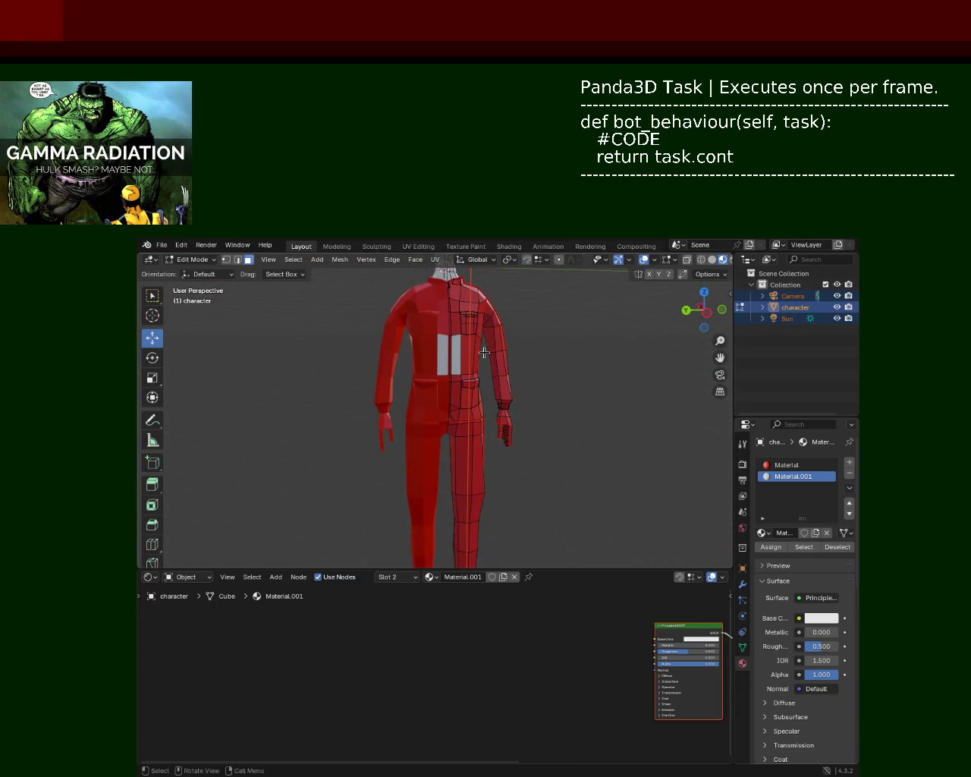
{"action": "scroll", "coordinate": [484, 353], "scroll_direction": "down", "scroll_amount": 1}
{"action": "scroll", "coordinate": [488, 459], "scroll_direction": "down", "scroll_amount": 3}
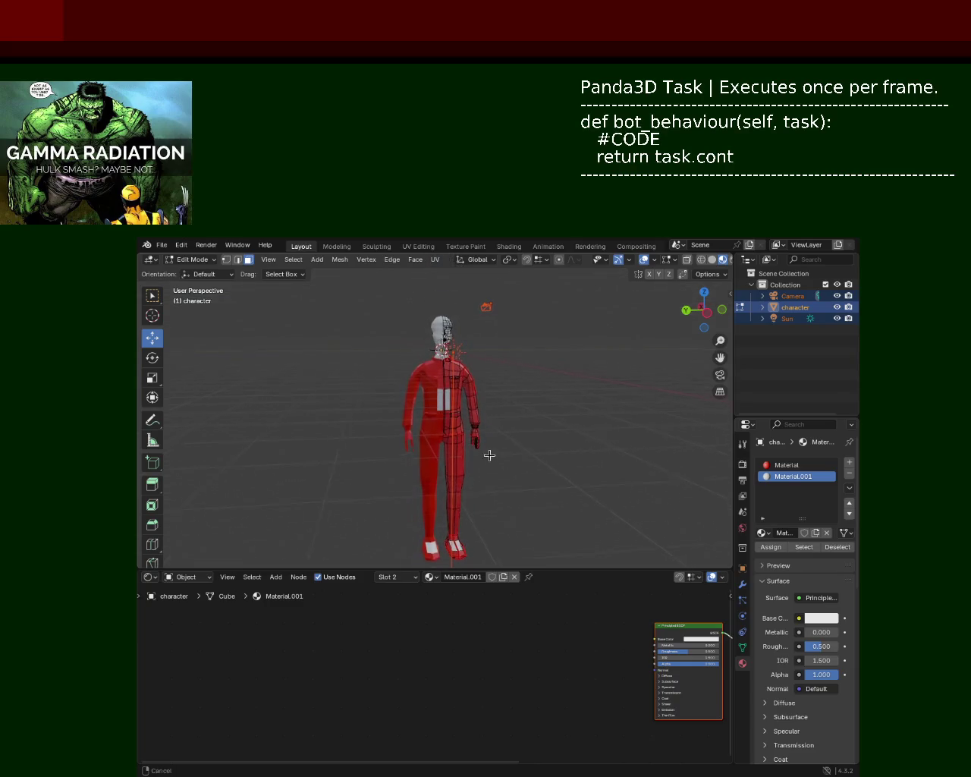
{"action": "scroll", "coordinate": [489, 455], "scroll_direction": "up", "scroll_amount": 4}
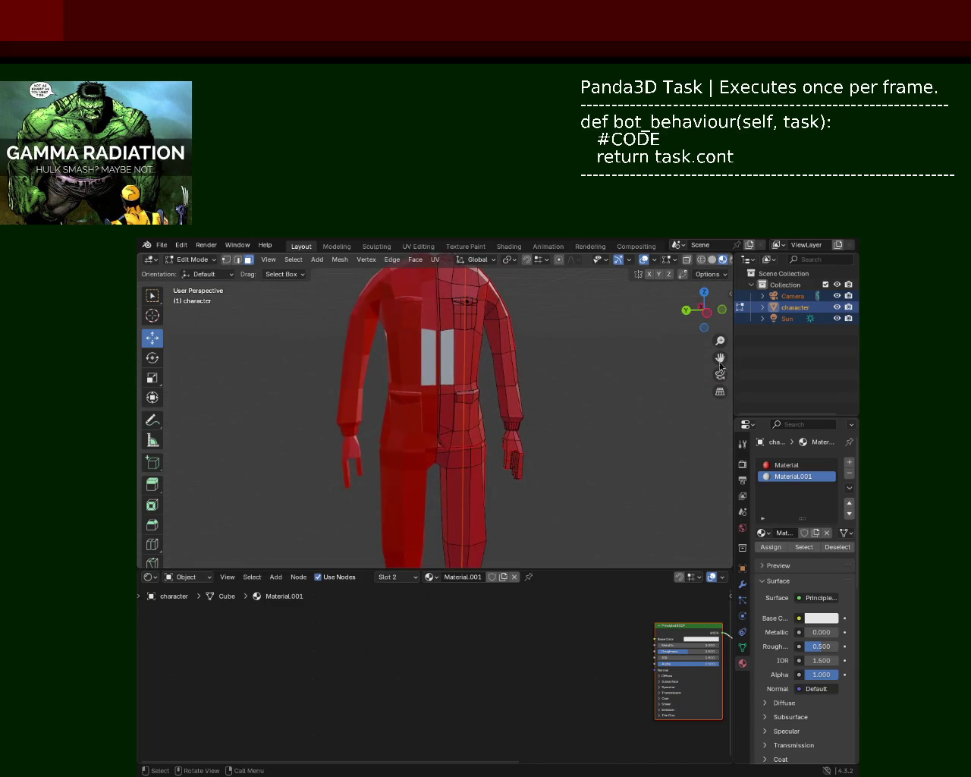
{"action": "left_click", "coordinate": [702, 260]}
Box-select the hand vertices, assign white Material.001, and return to Material Preview.
{"action": "middle_click_drag", "start_coordinate": [553, 416], "coordinate": [516, 403]}
{"action": "scroll", "coordinate": [516, 403], "scroll_direction": "down", "scroll_amount": 1}
{"action": "left_click_drag", "start_coordinate": [583, 521], "coordinate": [507, 449]}
{"action": "left_click", "coordinate": [771, 548]}
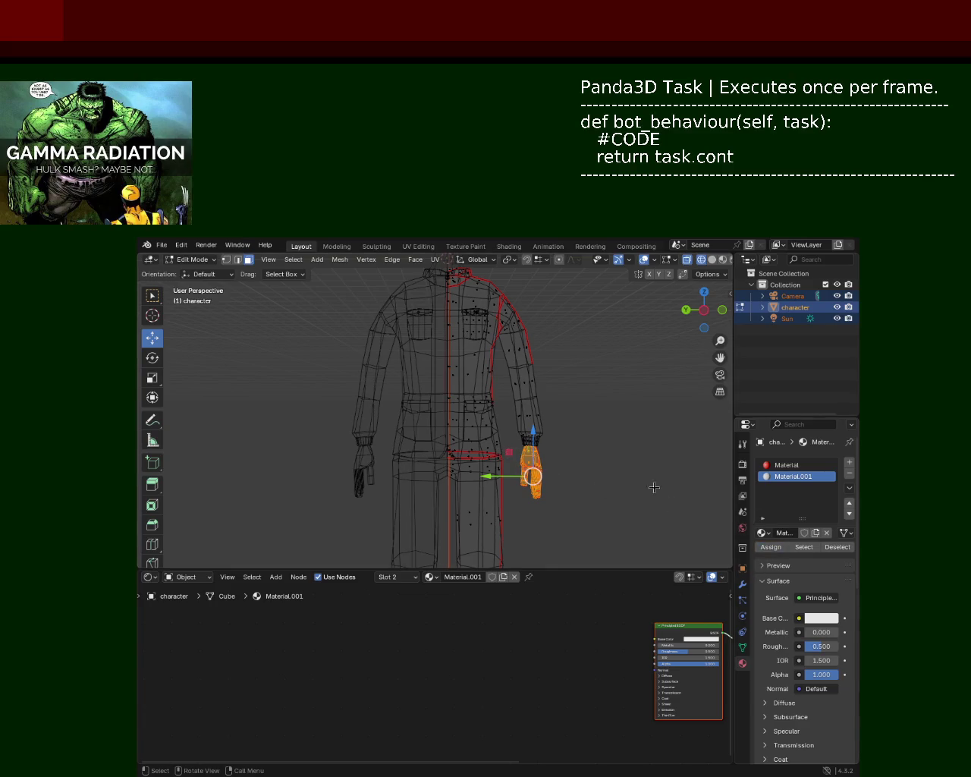
{"action": "left_click", "coordinate": [712, 259]}
{"action": "left_click", "coordinate": [604, 332]}
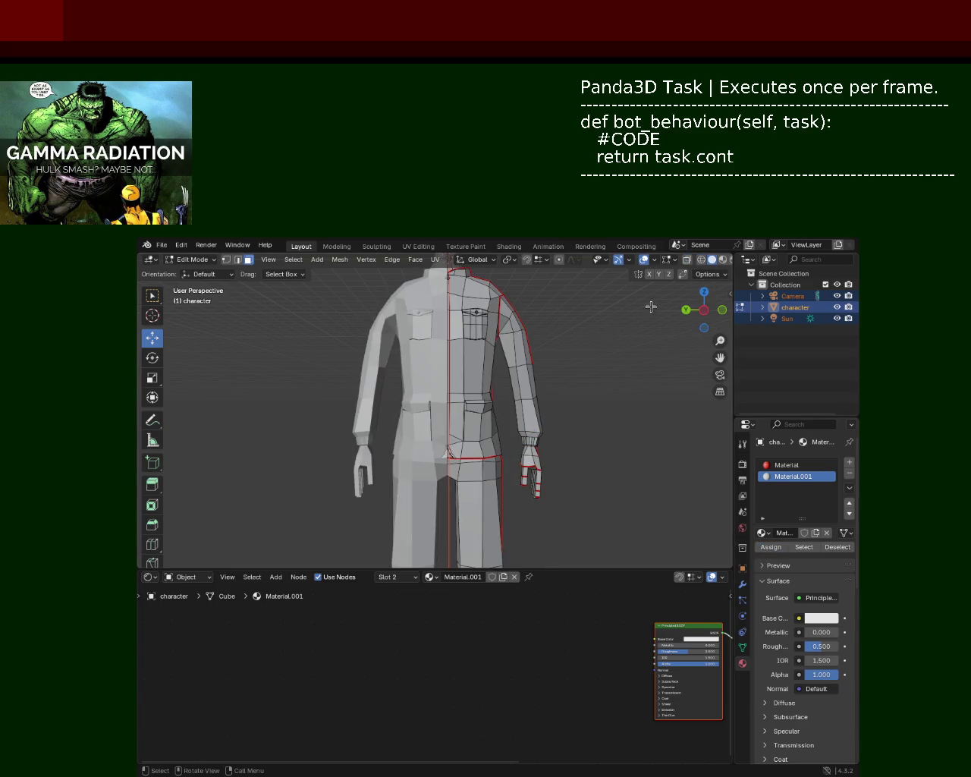
{"action": "left_click", "coordinate": [722, 260]}
Orbit close to the hand and select the entire mesh for unwrapping.
{"action": "mouse_move", "coordinate": [625, 311]}
{"action": "middle_mouse_down"}
{"action": "mouse_move", "coordinate": [421, 305]}
{"action": "mouse_move", "coordinate": [551, 361]}
{"action": "middle_mouse_up"}
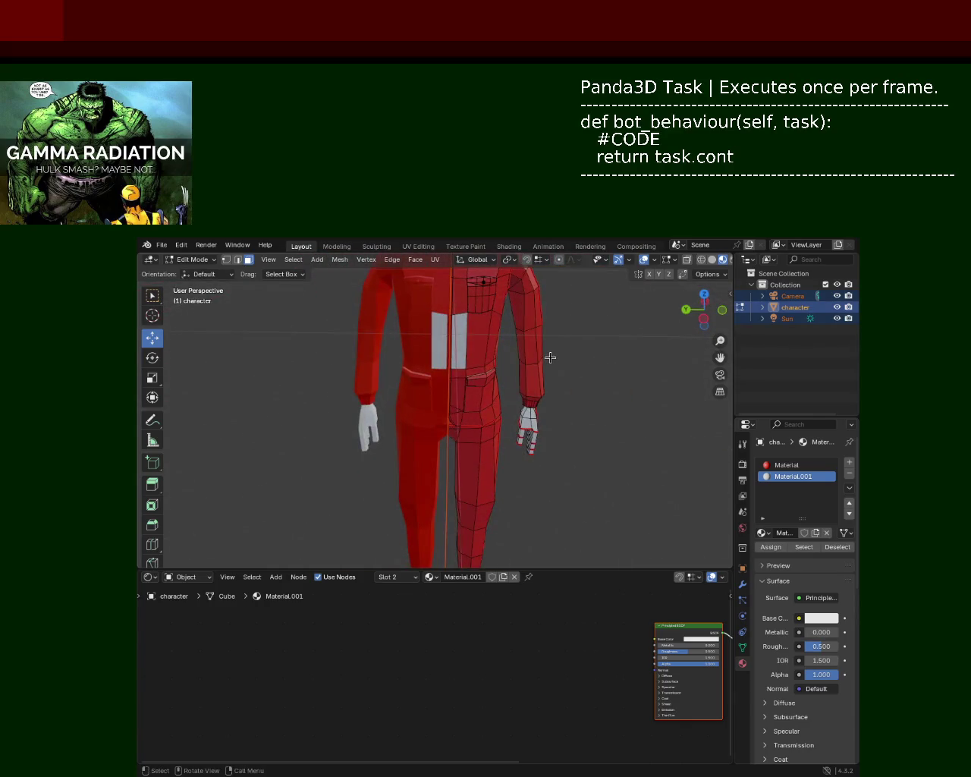
{"action": "key", "text": "l"}
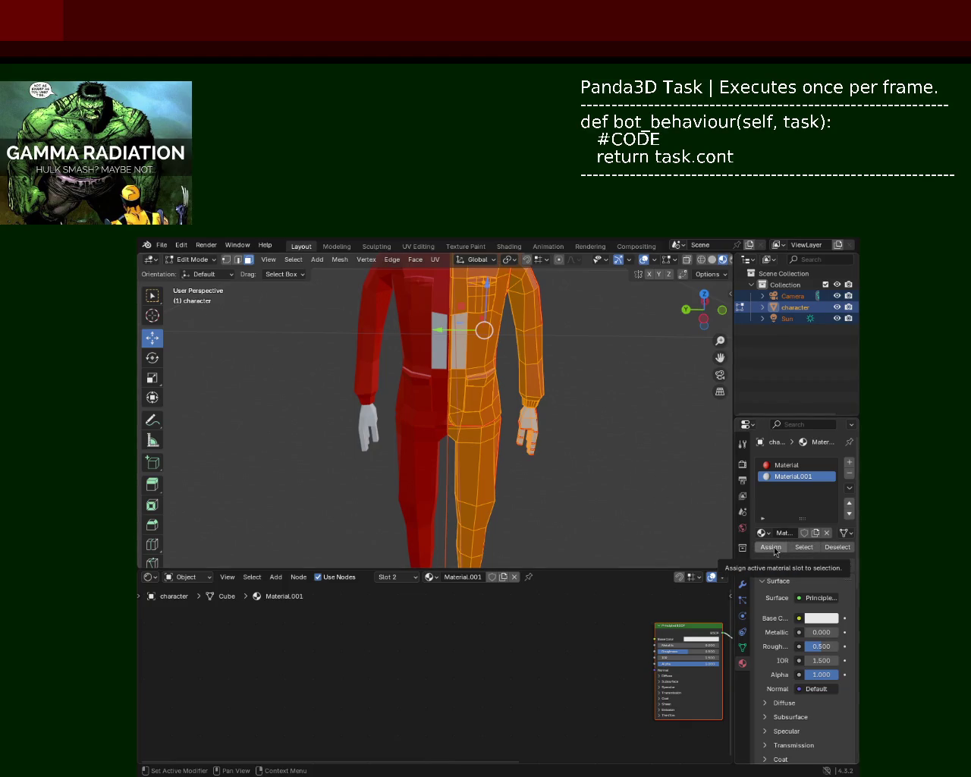
{"action": "left_click", "coordinate": [435, 260]}
{"action": "mouse_move", "coordinate": [485, 273]}
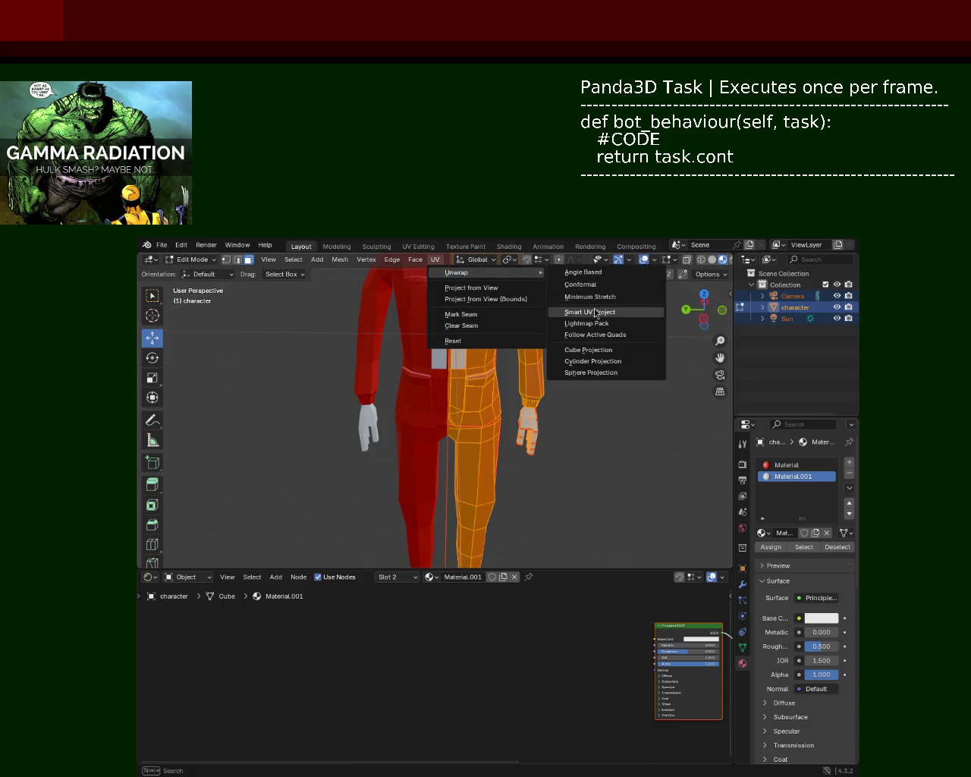
Smart UV Project the whole mesh at default angle limit, then orbit to check back and front.
{"action": "left_click", "coordinate": [595, 312]}
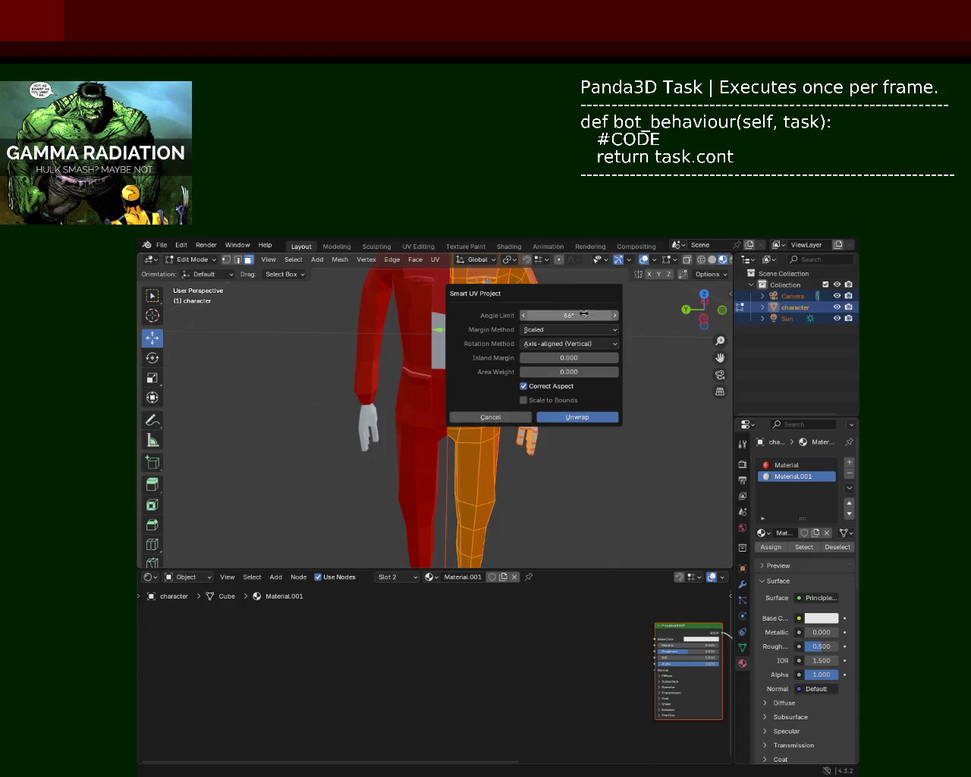
{"action": "left_click", "coordinate": [584, 417]}
{"action": "left_click", "coordinate": [590, 407]}
{"action": "mouse_move", "coordinate": [568, 379]}
{"action": "middle_mouse_down"}
{"action": "mouse_move", "coordinate": [390, 425]}
{"action": "mouse_move", "coordinate": [458, 383]}
{"action": "middle_mouse_up"}
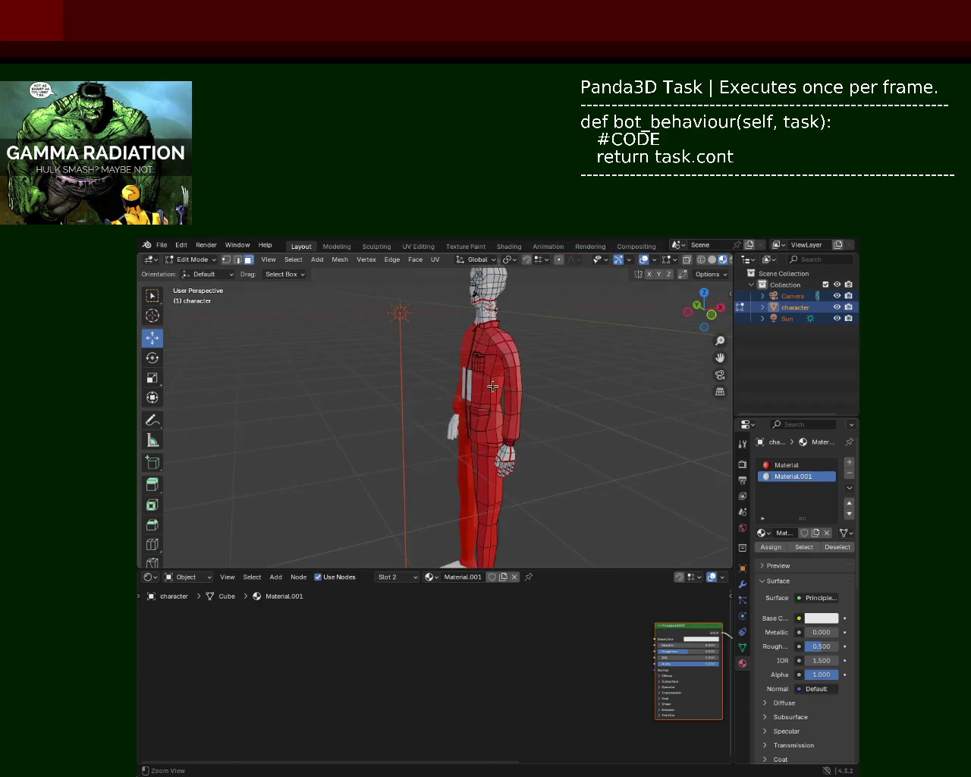
{"action": "mouse_move", "coordinate": [458, 384]}
{"action": "middle_mouse_down"}
{"action": "mouse_move", "coordinate": [462, 364]}
{"action": "mouse_move", "coordinate": [534, 418]}
{"action": "mouse_move", "coordinate": [420, 399]}
{"action": "middle_mouse_up"}
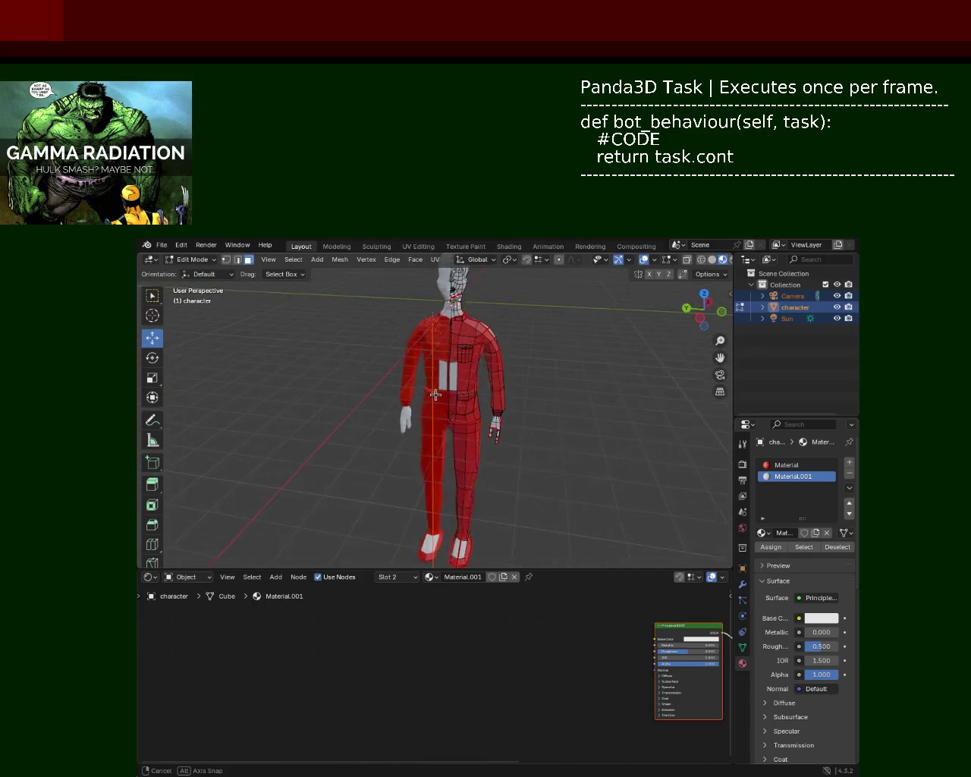